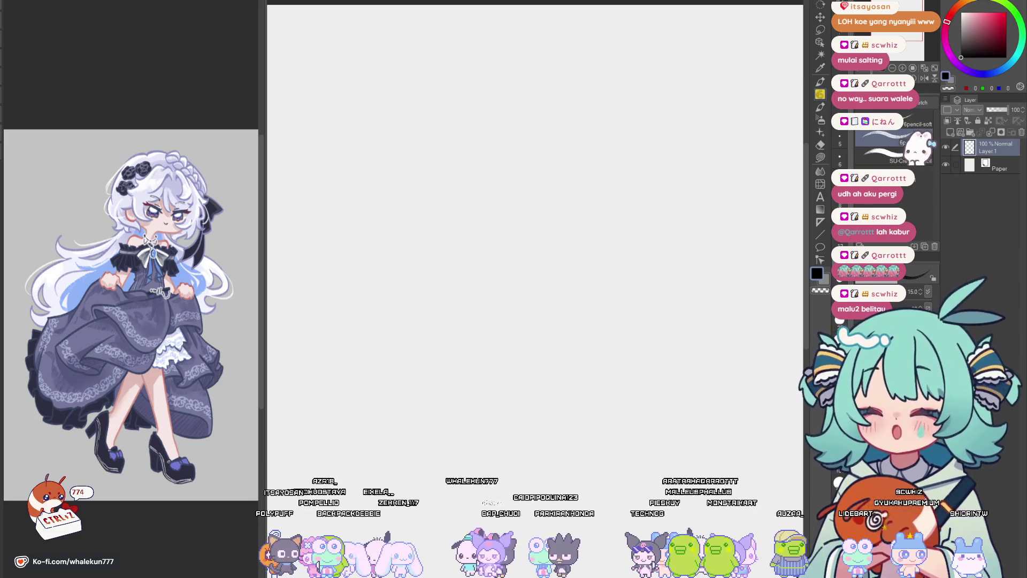
# Choose the Pen tool with a pen sub-tool at brush size 5.
pyautogui.press('p')
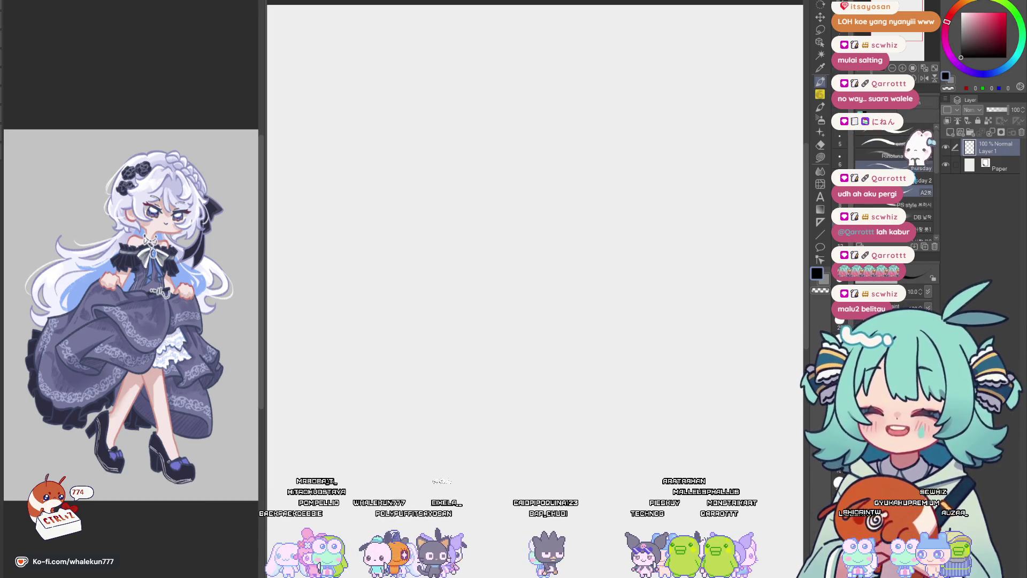
pyautogui.click(909, 180)
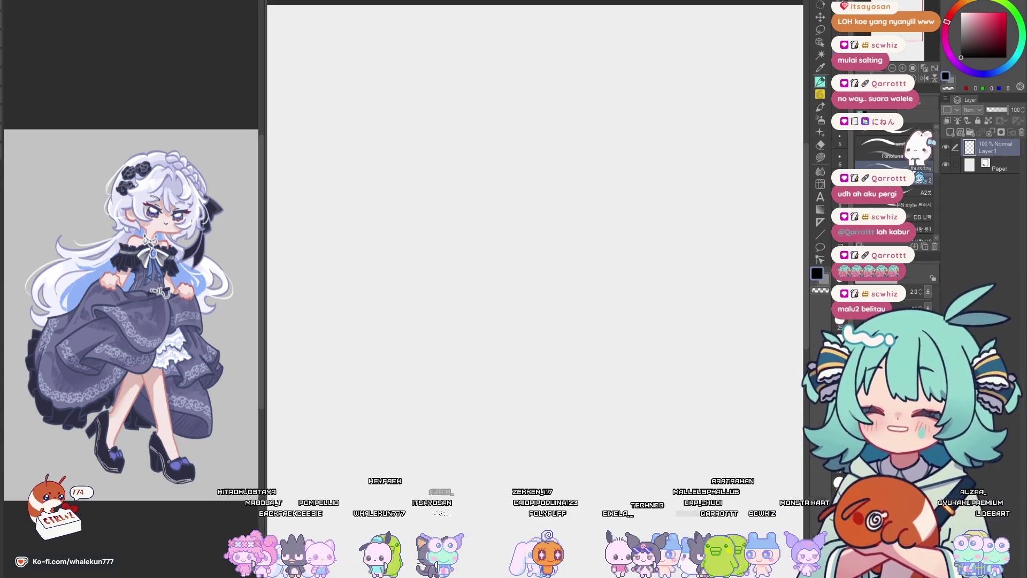
pyautogui.click(924, 170)
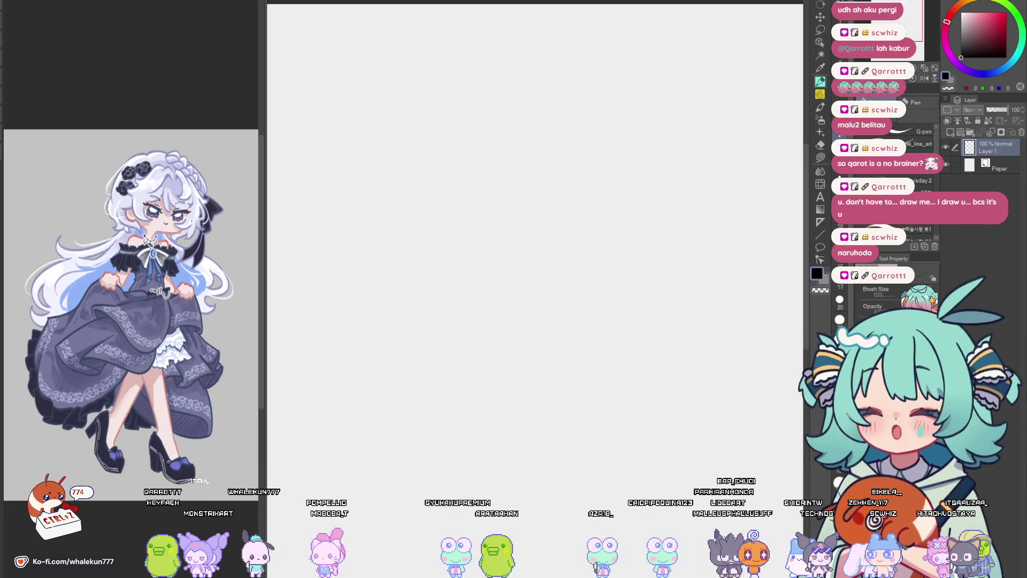
# Sketch the round head circle, redrawing its left, top and right arcs until it closes.
pyautogui.moveTo(596, 281)
pyautogui.mouseDown()
pyautogui.moveTo(616, 277)
pyautogui.moveTo(598, 257)
pyautogui.mouseUp()
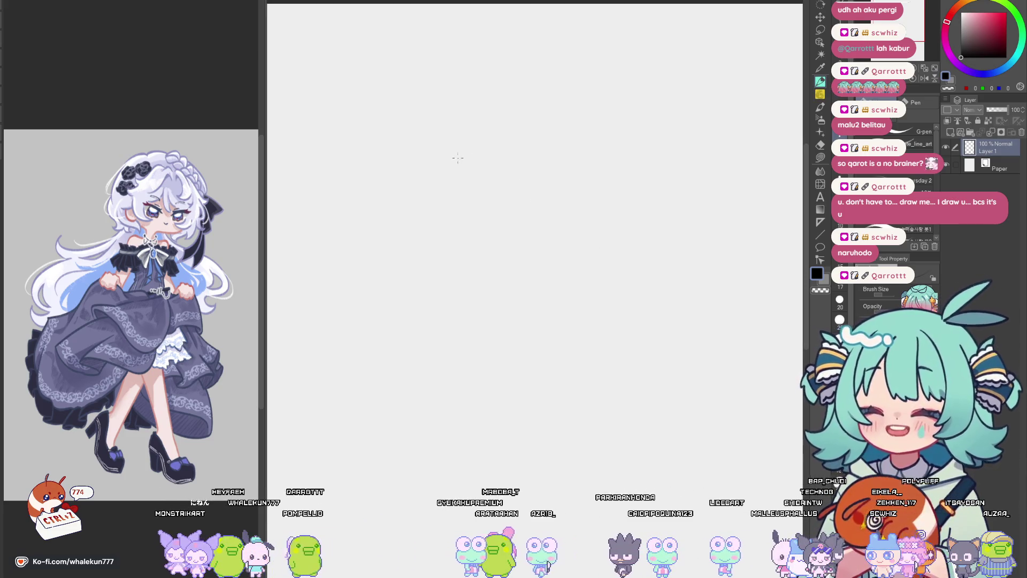
pyautogui.moveTo(461, 144); pyautogui.dragTo(445, 180)
pyautogui.hotkey('ctrl', 'z')
pyautogui.moveTo(458, 143)
pyautogui.mouseDown()
pyautogui.moveTo(444, 182)
pyautogui.moveTo(450, 238)
pyautogui.moveTo(474, 263)
pyautogui.mouseUp()
pyautogui.moveTo(469, 132); pyautogui.dragTo(519, 109)
pyautogui.moveTo(524, 107)
pyautogui.mouseDown()
pyautogui.moveTo(568, 113)
pyautogui.moveTo(599, 142)
pyautogui.moveTo(618, 204)
pyautogui.moveTo(586, 270)
pyautogui.mouseUp()
pyautogui.hotkey('ctrl', 'z')
pyautogui.moveTo(606, 151)
pyautogui.mouseDown()
pyautogui.moveTo(616, 213)
pyautogui.moveTo(599, 261)
pyautogui.mouseUp()
pyautogui.moveTo(466, 260)
pyautogui.mouseDown()
pyautogui.moveTo(551, 278)
pyautogui.moveTo(604, 243)
pyautogui.mouseUp()
pyautogui.hotkey('ctrl', 'z')
pyautogui.hotkey('ctrl', 'z')
pyautogui.moveTo(614, 173)
pyautogui.mouseDown()
pyautogui.moveTo(615, 210)
pyautogui.moveTo(557, 272)
pyautogui.mouseUp()
pyautogui.moveTo(456, 151)
pyautogui.mouseDown()
pyautogui.moveTo(465, 136)
pyautogui.moveTo(540, 113)
pyautogui.mouseUp()
pyautogui.moveTo(471, 134); pyautogui.dragTo(562, 110)
pyautogui.hotkey('ctrl', 'z')
pyautogui.moveTo(455, 154)
pyautogui.mouseDown()
pyautogui.moveTo(448, 236)
pyautogui.moveTo(484, 272)
pyautogui.moveTo(533, 288)
pyautogui.mouseUp()
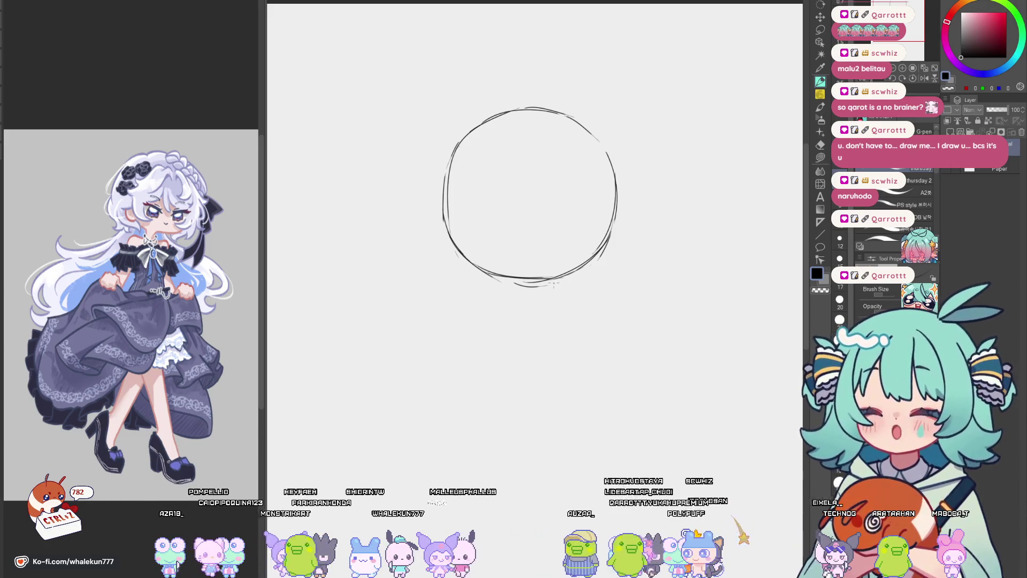
# Add vertical and diagonal guidelines crossing the head circle.
pyautogui.moveTo(554, 283); pyautogui.dragTo(540, 292)
pyautogui.moveTo(490, 111)
pyautogui.mouseDown()
pyautogui.moveTo(492, 160)
pyautogui.moveTo(542, 302)
pyautogui.mouseUp()
pyautogui.hotkey('ctrl', 'z')
pyautogui.moveTo(437, 258)
pyautogui.mouseDown()
pyautogui.moveTo(476, 210)
pyautogui.moveTo(601, 172)
pyautogui.mouseUp()
pyautogui.hotkey('ctrl', 'z')
pyautogui.hotkey('ctrl', 'z')
pyautogui.moveTo(438, 258); pyautogui.dragTo(587, 186)
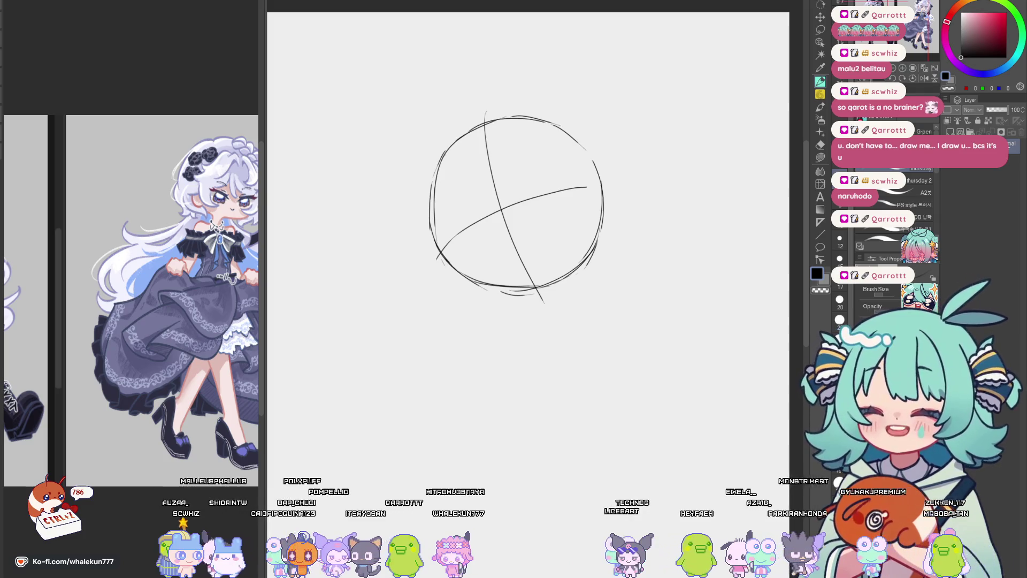
pyautogui.moveTo(580, 346); pyautogui.dragTo(575, 275)
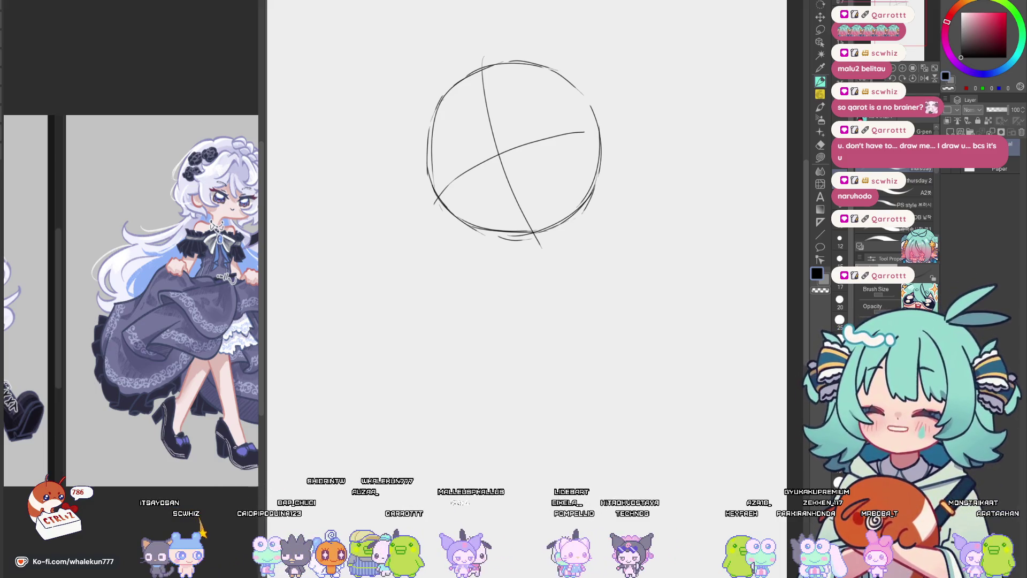
# Try shoulder and right-side curves below the circle, undoing the side stroke.
pyautogui.moveTo(597, 234); pyautogui.dragTo(574, 255)
pyautogui.moveTo(447, 294)
pyautogui.mouseDown()
pyautogui.moveTo(462, 277)
pyautogui.moveTo(540, 261)
pyautogui.mouseUp()
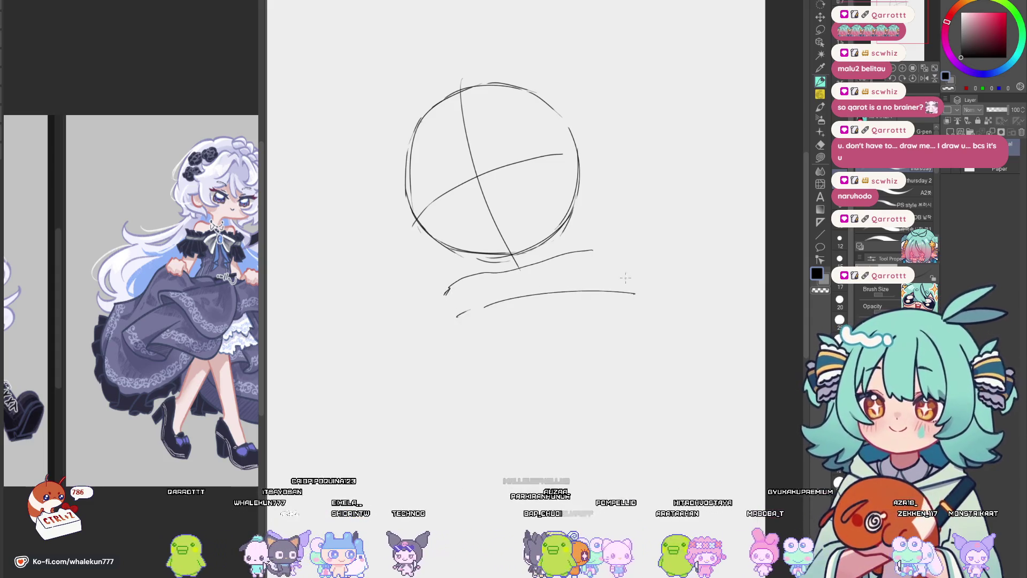
pyautogui.hotkey('ctrl', 'z')
pyautogui.moveTo(476, 351); pyautogui.dragTo(557, 315)
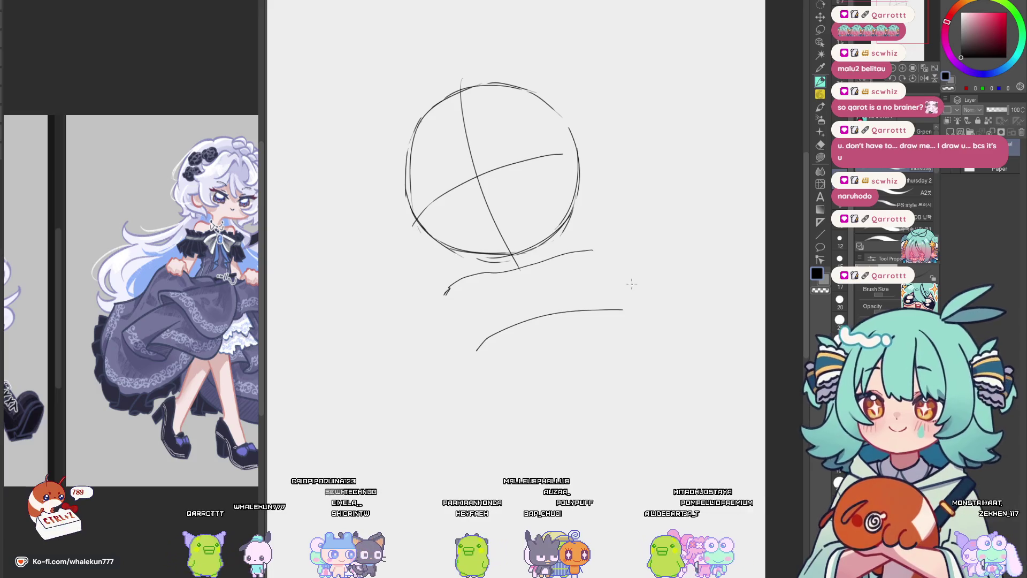
pyautogui.moveTo(615, 282); pyautogui.dragTo(636, 325)
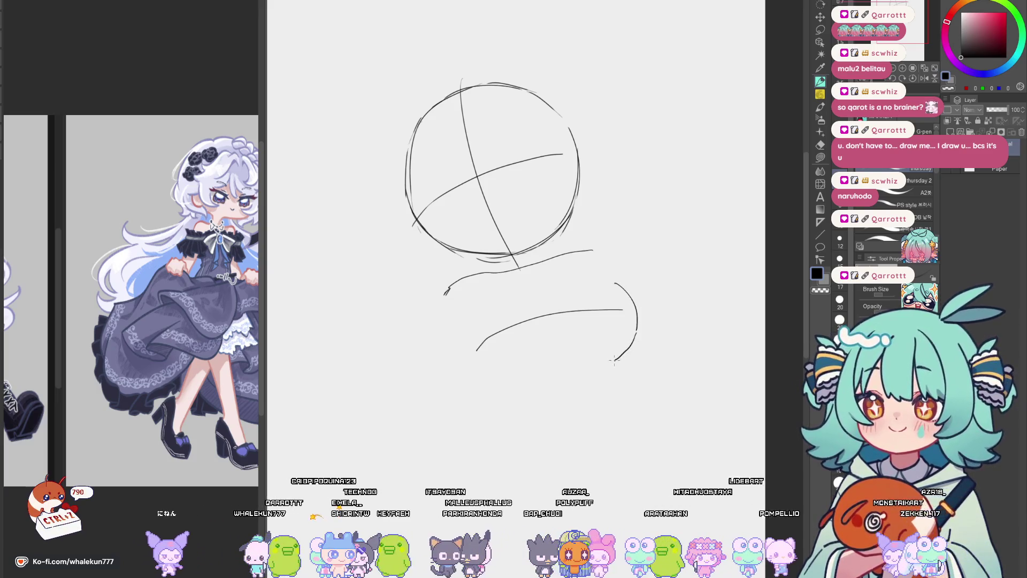
pyautogui.hotkey('ctrl', 'z')
# Fit the page in the window and scale the sketch up with Ctrl+T.
pyautogui.hotkey('ctrl', '0')
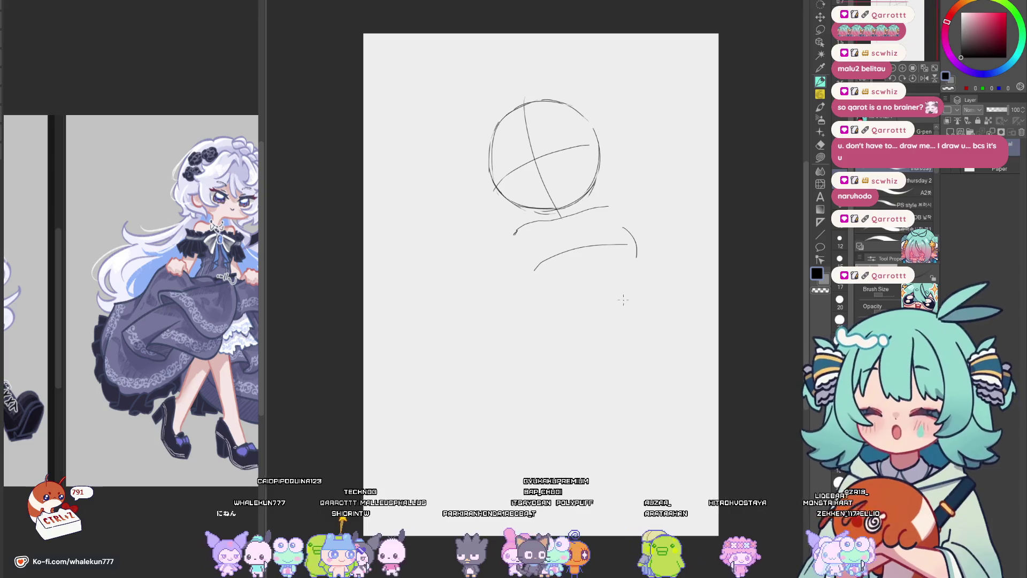
pyautogui.hotkey('ctrl', 't')
pyautogui.moveTo(627, 183); pyautogui.dragTo(609, 204)
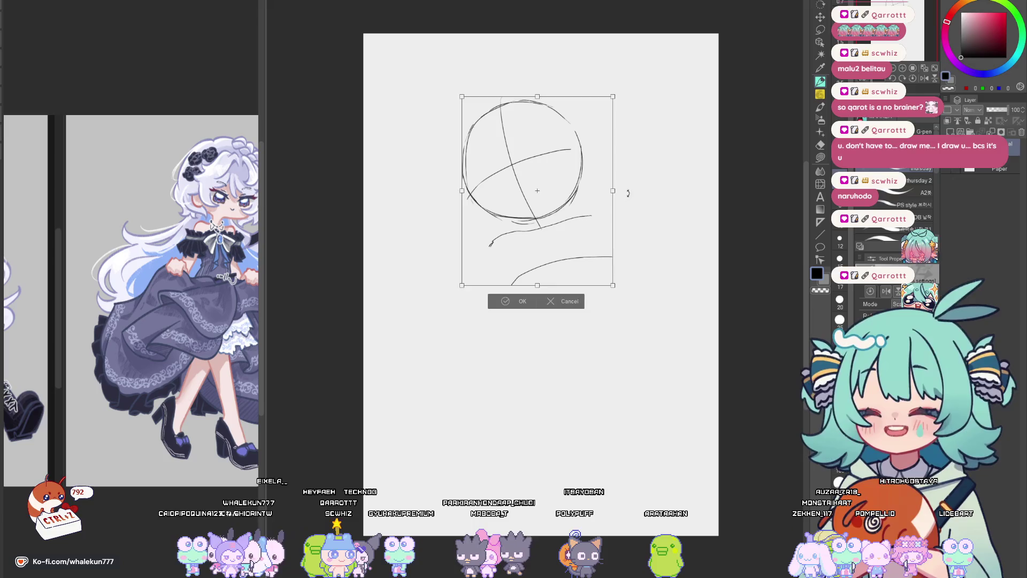
pyautogui.press('Return')
# Erase the trial strokes below the circle and show the full reference character.
pyautogui.press('e')
pyautogui.moveTo(489, 245)
pyautogui.mouseDown()
pyautogui.moveTo(571, 222)
pyautogui.moveTo(498, 291)
pyautogui.moveTo(593, 254)
pyautogui.mouseUp()
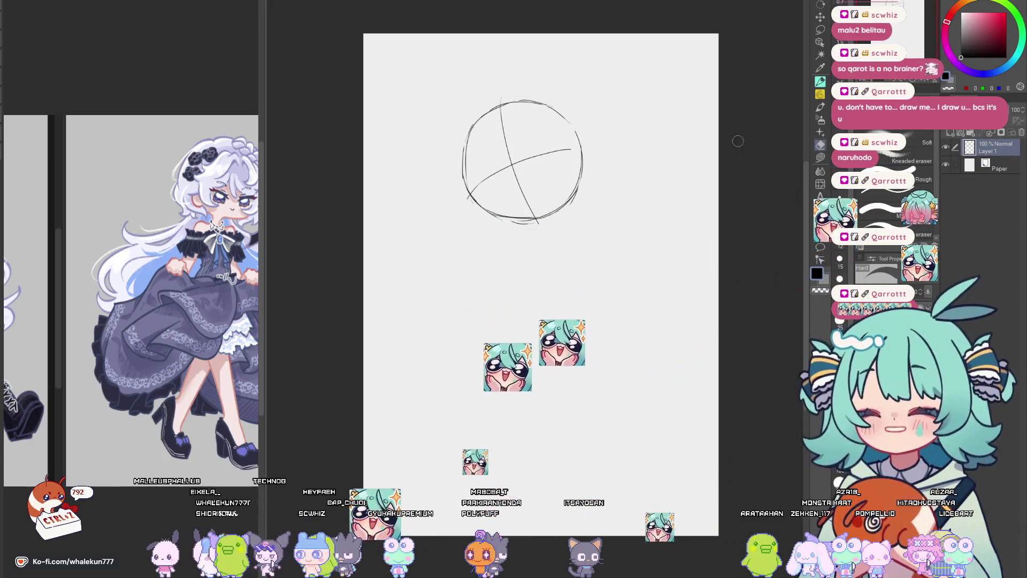
pyautogui.hotkey('ctrl', 'Tab')
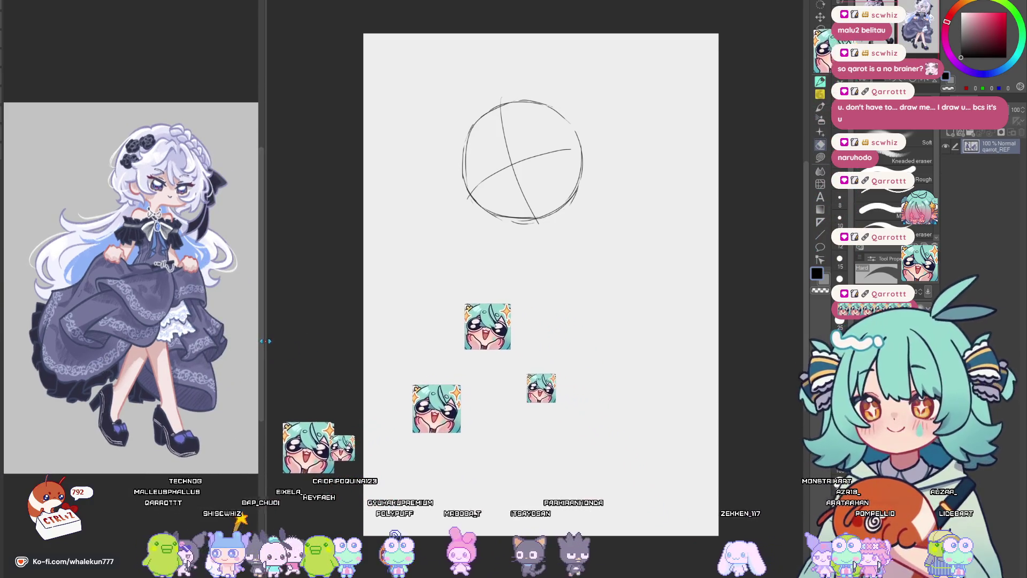
# Widen the canvas and try curves below and right of the circle, undoing them.
pyautogui.moveTo(264, 341); pyautogui.dragTo(227, 341)
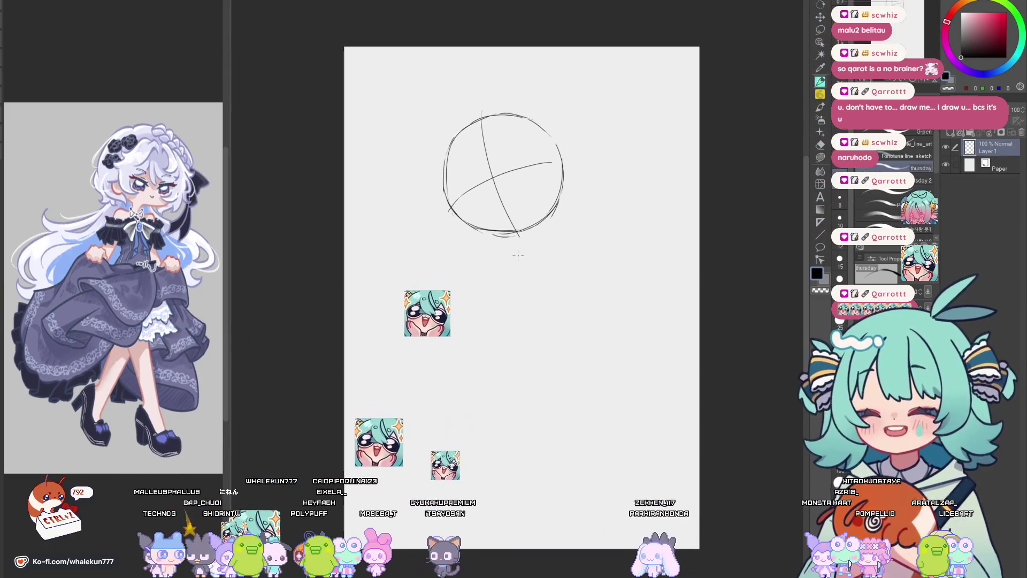
pyautogui.moveTo(617, 208); pyautogui.dragTo(622, 221)
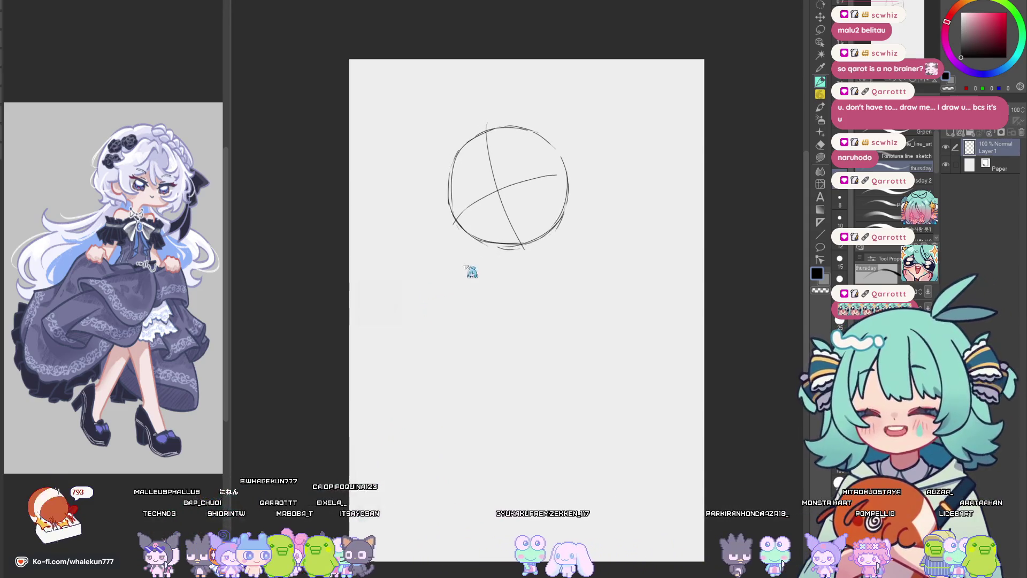
pyautogui.hotkey('ctrl', 'z')
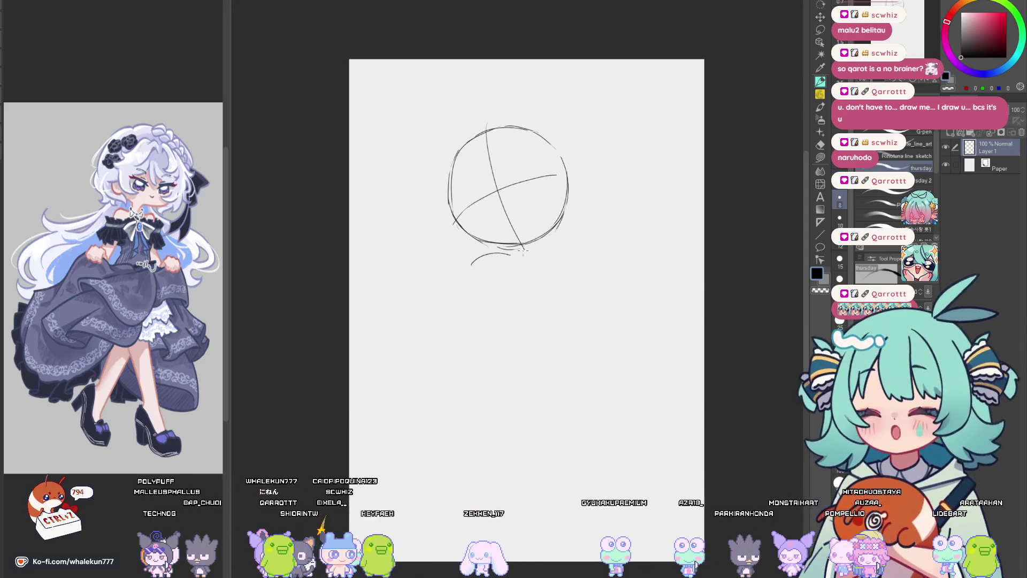
pyautogui.moveTo(518, 258); pyautogui.dragTo(555, 262)
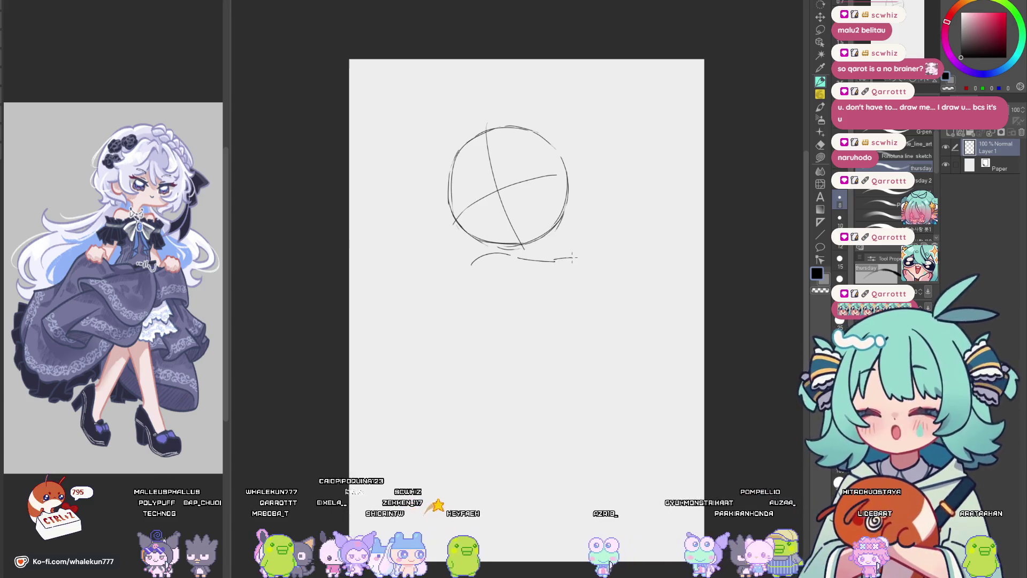
pyautogui.hotkey('ctrl', 'z')
pyautogui.moveTo(595, 234); pyautogui.dragTo(570, 251)
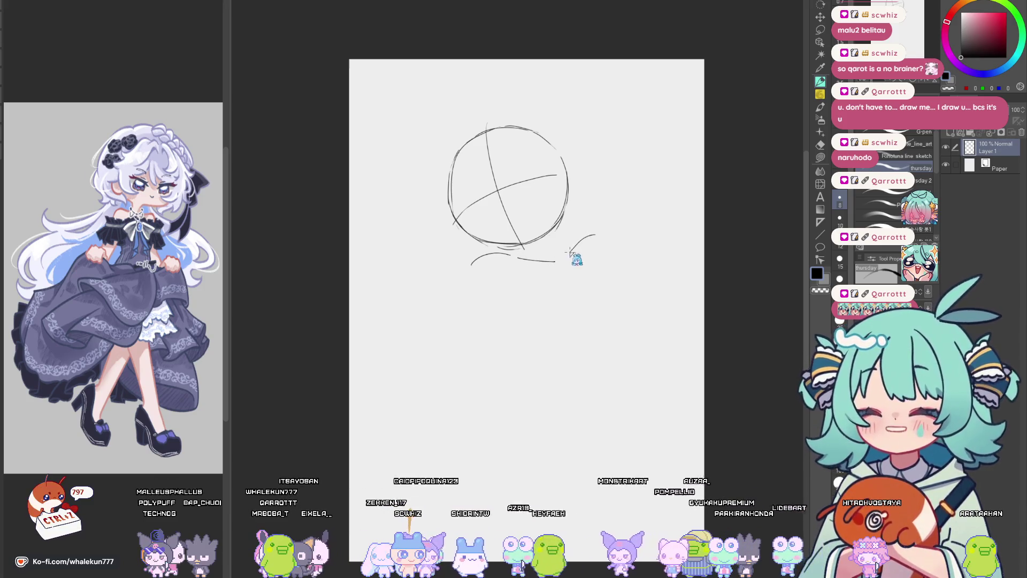
pyautogui.hotkey('ctrl', 'z')
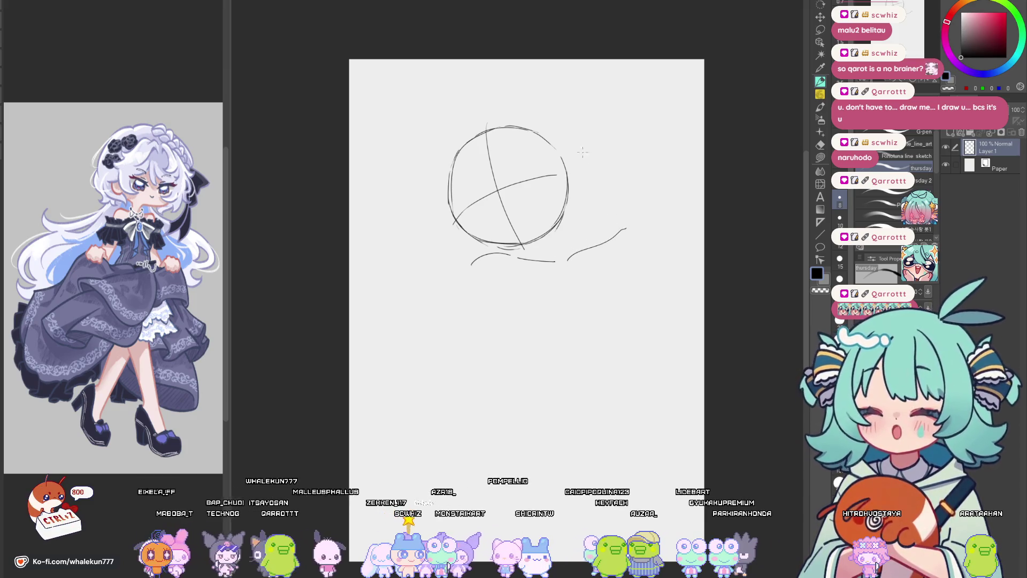
pyautogui.hotkey('ctrl', 'z')
# Sketch the raised hand at the circle's upper right with an arm line extending out.
pyautogui.moveTo(556, 119); pyautogui.dragTo(576, 138)
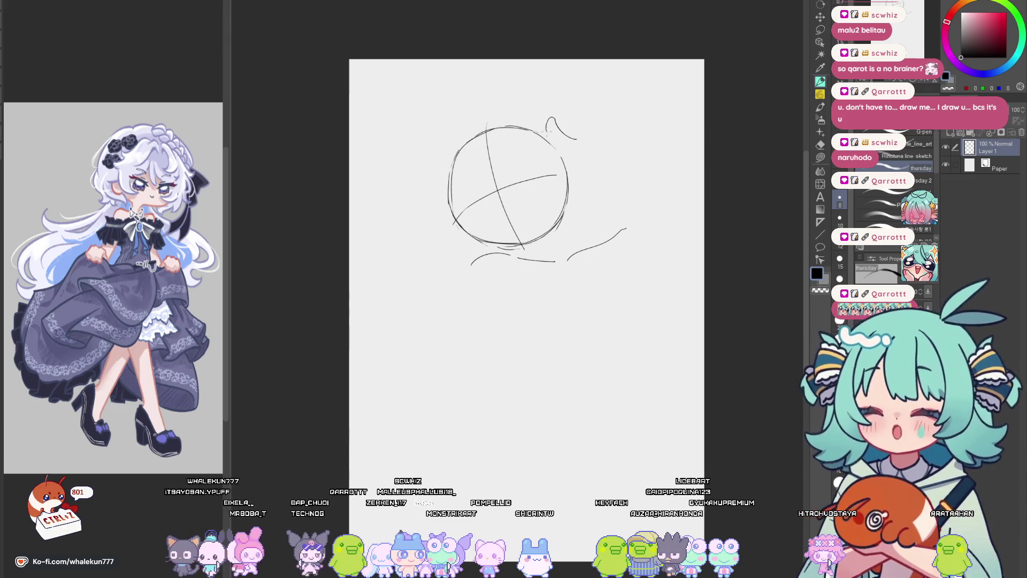
pyautogui.hotkey('ctrl', 'z')
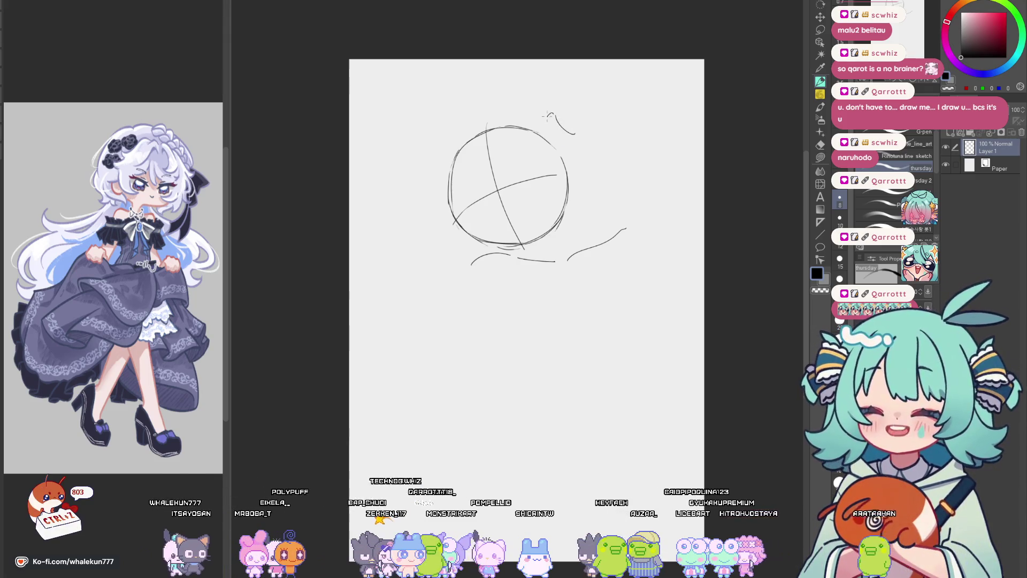
pyautogui.hotkey('ctrl', 'z')
pyautogui.moveTo(556, 114); pyautogui.dragTo(569, 134)
pyautogui.hotkey('ctrl', 'z')
pyautogui.hotkey('ctrl', 'z')
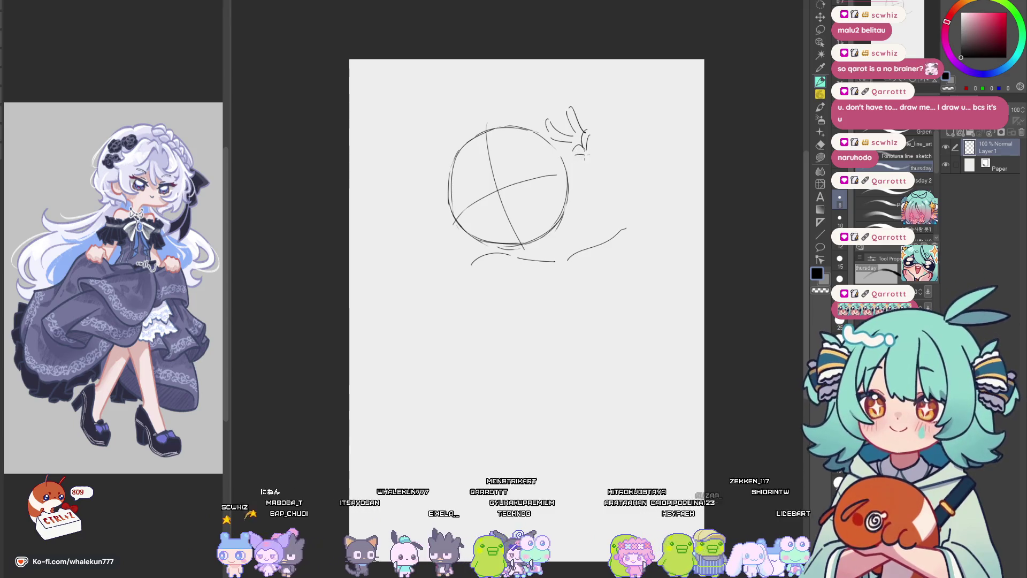
pyautogui.hotkey('ctrl', 'z')
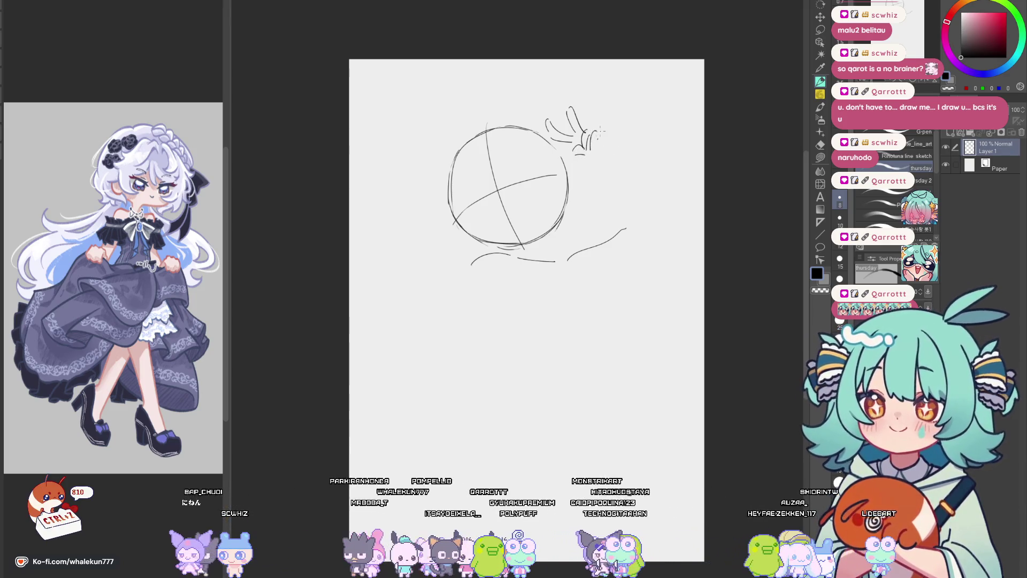
pyautogui.moveTo(592, 134)
pyautogui.mouseDown()
pyautogui.moveTo(656, 134)
pyautogui.moveTo(653, 147)
pyautogui.mouseUp()
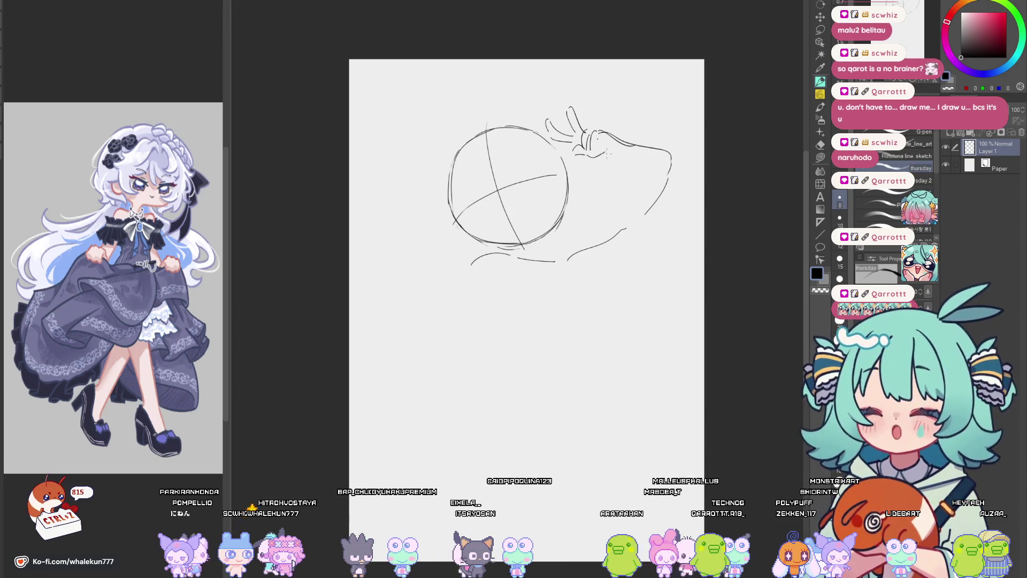
# Lasso the head circle and move, slightly rotate and narrow it.
pyautogui.press('h')
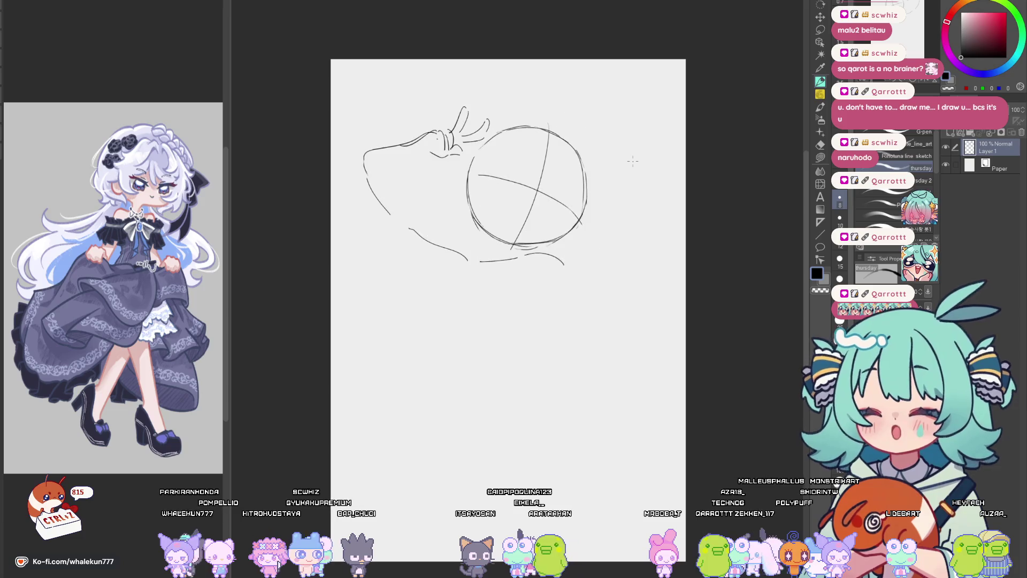
pyautogui.press('h')
pyautogui.press('e')
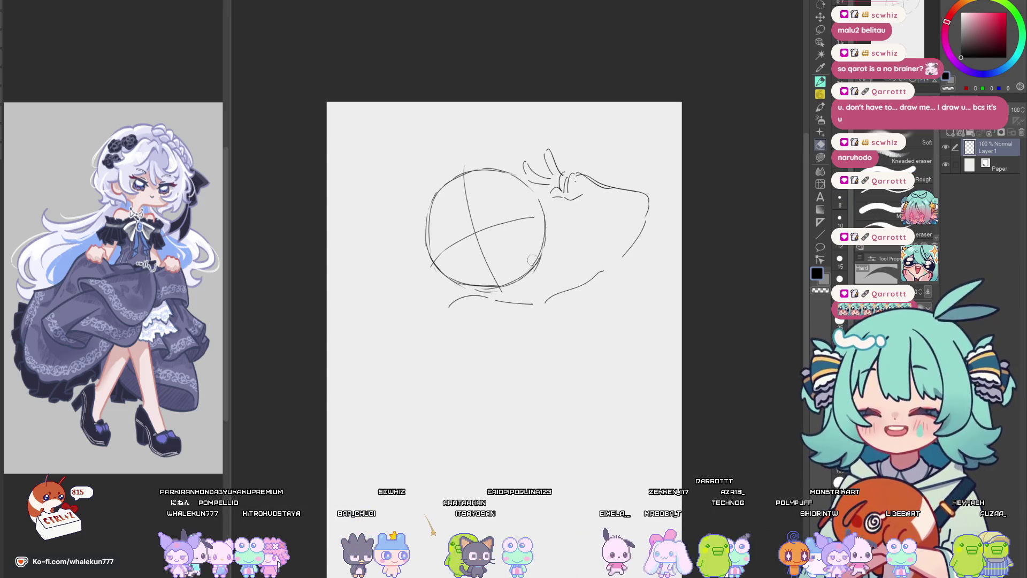
pyautogui.press('m')
pyautogui.moveTo(549, 243)
pyautogui.mouseDown()
pyautogui.moveTo(541, 270)
pyautogui.moveTo(434, 272)
pyautogui.moveTo(491, 158)
pyautogui.moveTo(530, 177)
pyautogui.mouseUp()
pyautogui.hotkey('ctrl', 't')
pyautogui.moveTo(503, 262); pyautogui.dragTo(522, 268)
pyautogui.moveTo(568, 228); pyautogui.dragTo(568, 235)
pyautogui.moveTo(420, 227); pyautogui.dragTo(423, 228)
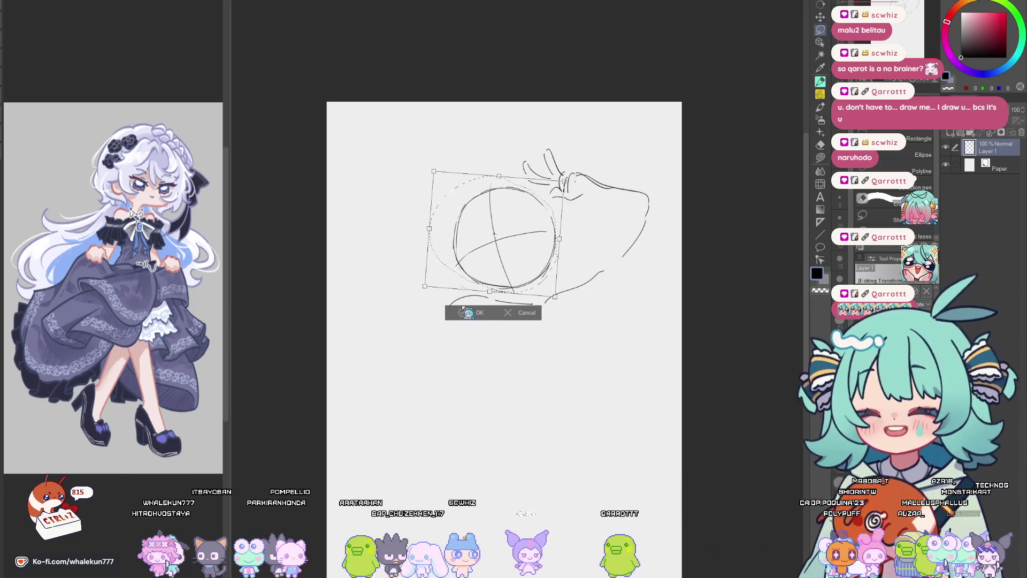
pyautogui.click(461, 315)
# Erase part of the raised arm stroke.
pyautogui.hotkey('ctrl', 'd')
pyautogui.click(820, 82)
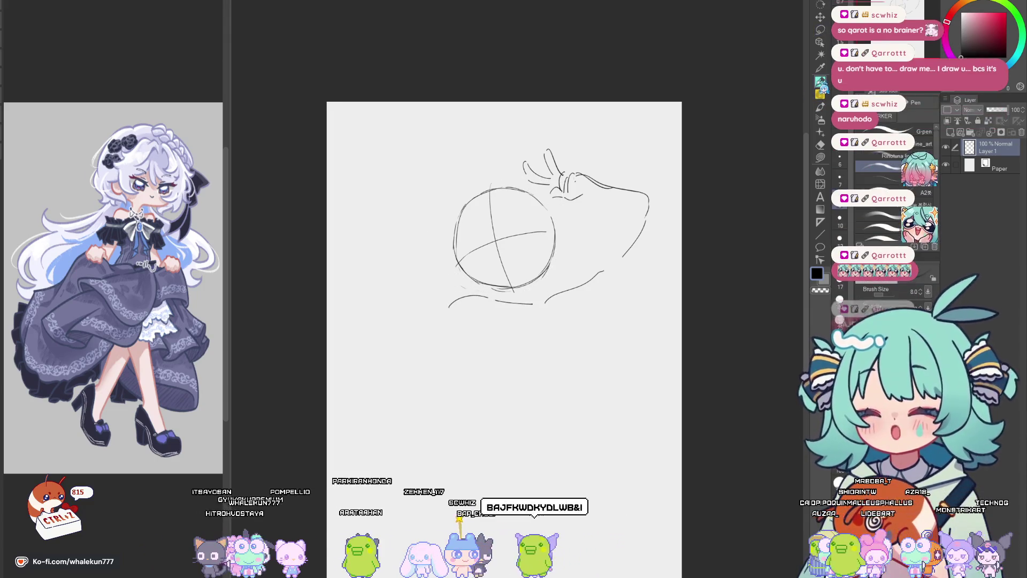
pyautogui.moveTo(622, 272); pyautogui.dragTo(607, 271)
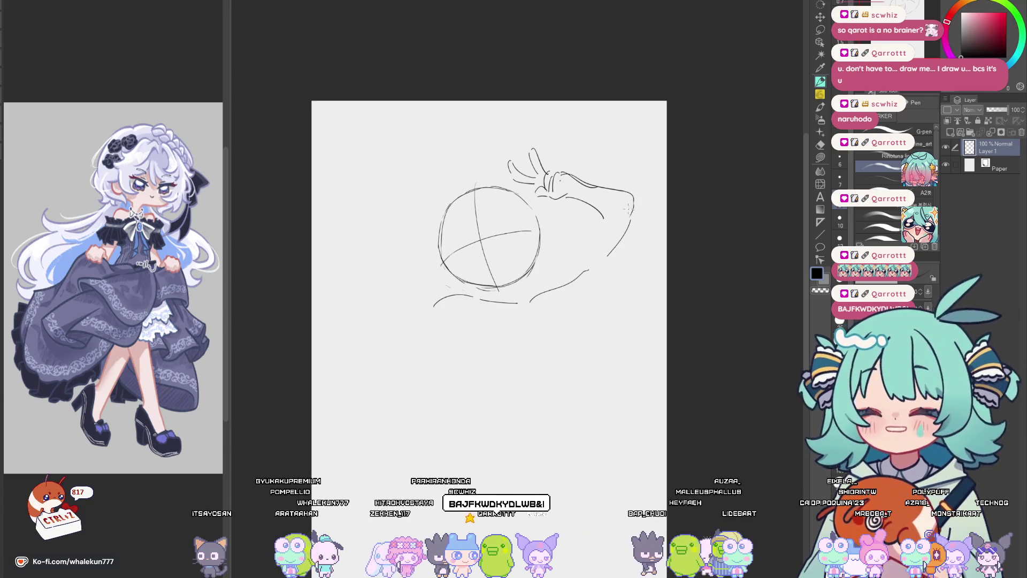
pyautogui.press('e')
pyautogui.moveTo(591, 185); pyautogui.dragTo(609, 189)
pyautogui.press('p')
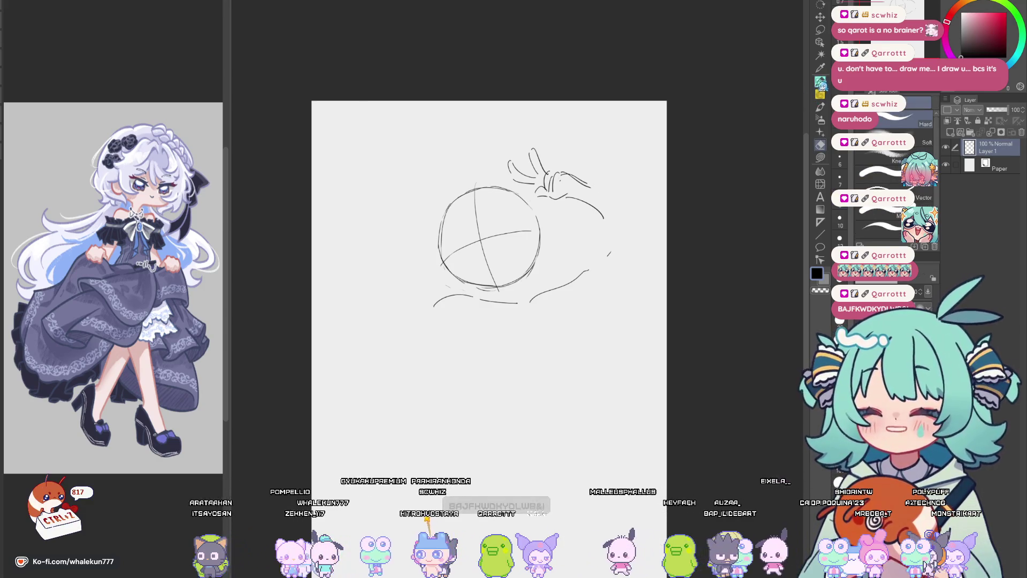
# Erase a stray stroke below the head and start a hand at the circle's lower left.
pyautogui.press('h')
pyautogui.press('h')
pyautogui.moveTo(595, 217); pyautogui.dragTo(577, 234)
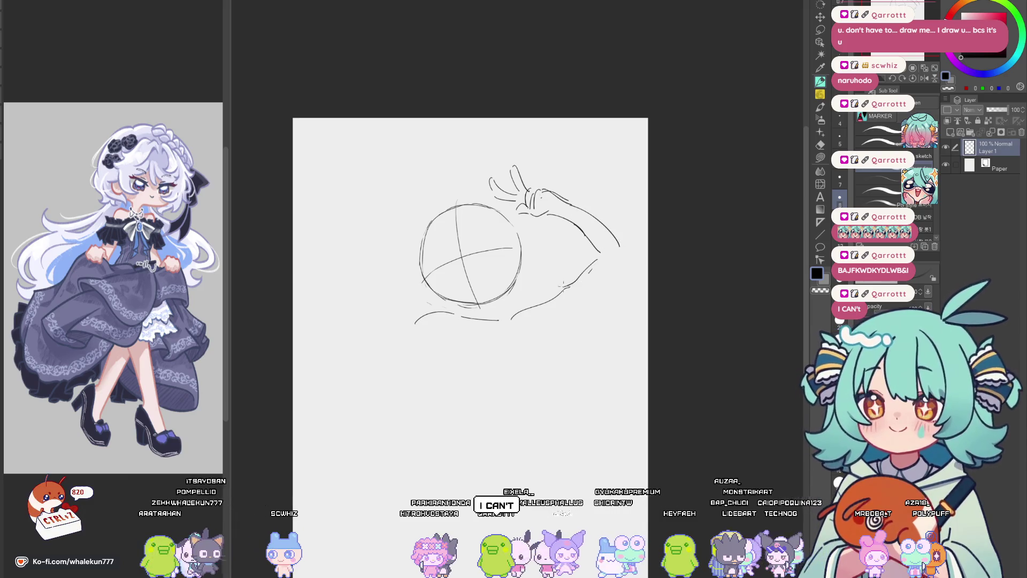
pyautogui.press('e')
pyautogui.moveTo(450, 313)
pyautogui.mouseDown()
pyautogui.moveTo(417, 321)
pyautogui.moveTo(438, 293)
pyautogui.mouseUp()
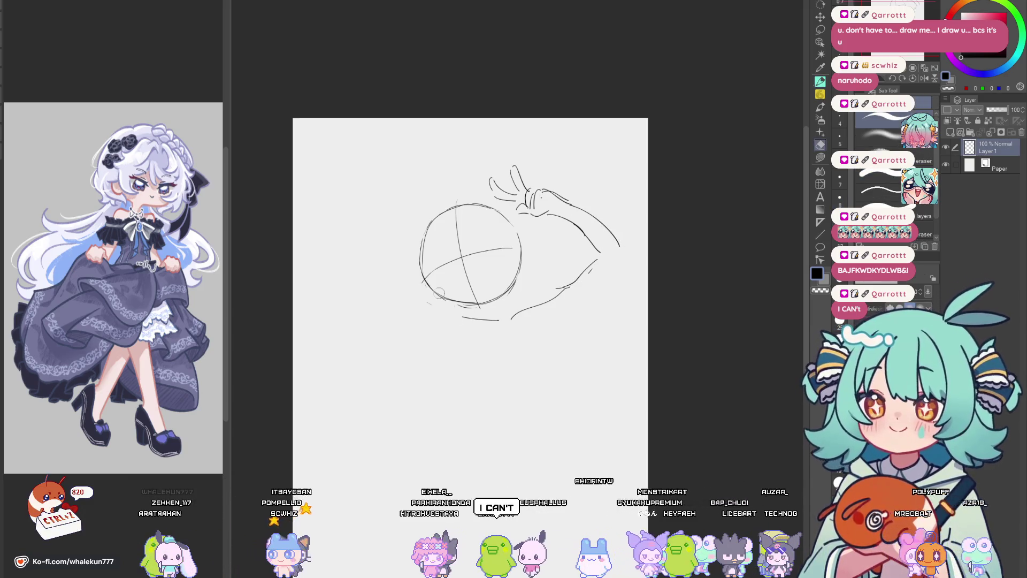
pyautogui.press('p')
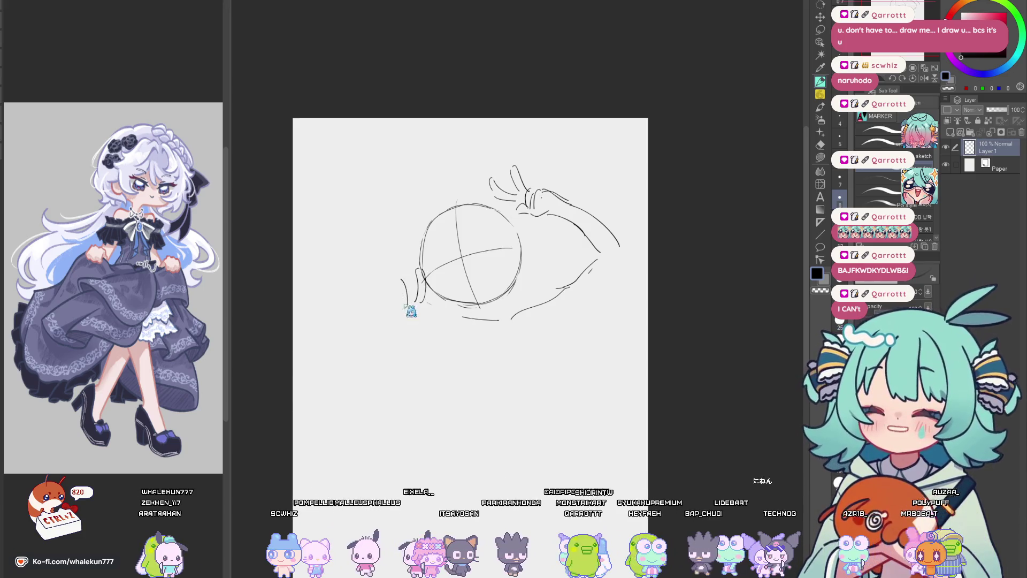
pyautogui.moveTo(414, 280)
pyautogui.mouseDown()
pyautogui.moveTo(405, 308)
pyautogui.moveTo(415, 314)
pyautogui.mouseUp()
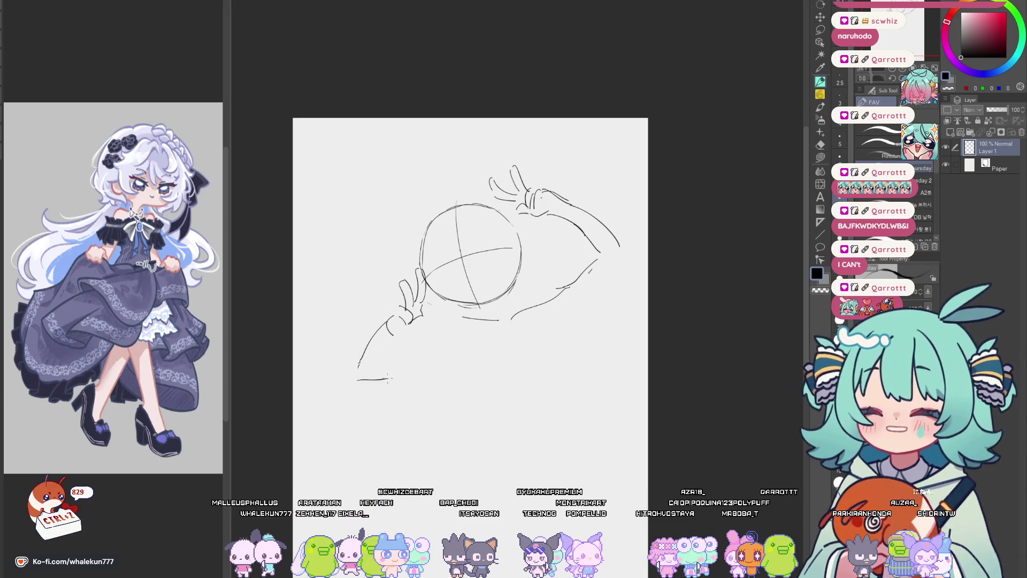
# Extend the lower-left line, switch reference character, and add a short line below the head.
pyautogui.moveTo(360, 370); pyautogui.dragTo(365, 386)
pyautogui.moveTo(112, 425)
pyautogui.mouseDown()
pyautogui.moveTo(185, 418)
pyautogui.moveTo(152, 425)
pyautogui.mouseUp()
pyautogui.moveTo(518, 333)
pyautogui.mouseDown()
pyautogui.moveTo(489, 324)
pyautogui.moveTo(560, 307)
pyautogui.mouseUp()
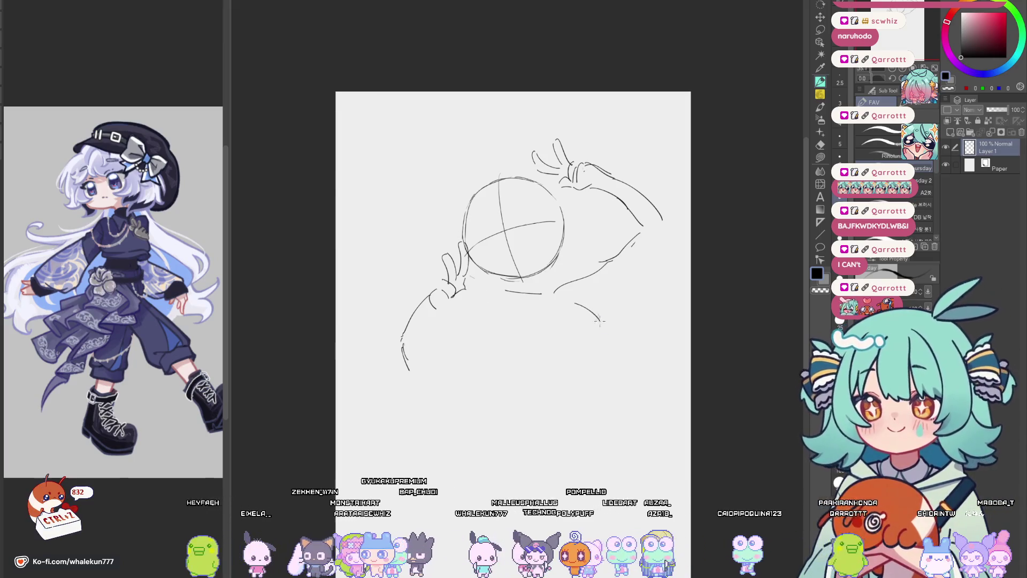
pyautogui.hotkey('ctrl', 'z')
pyautogui.moveTo(573, 319); pyautogui.dragTo(583, 350)
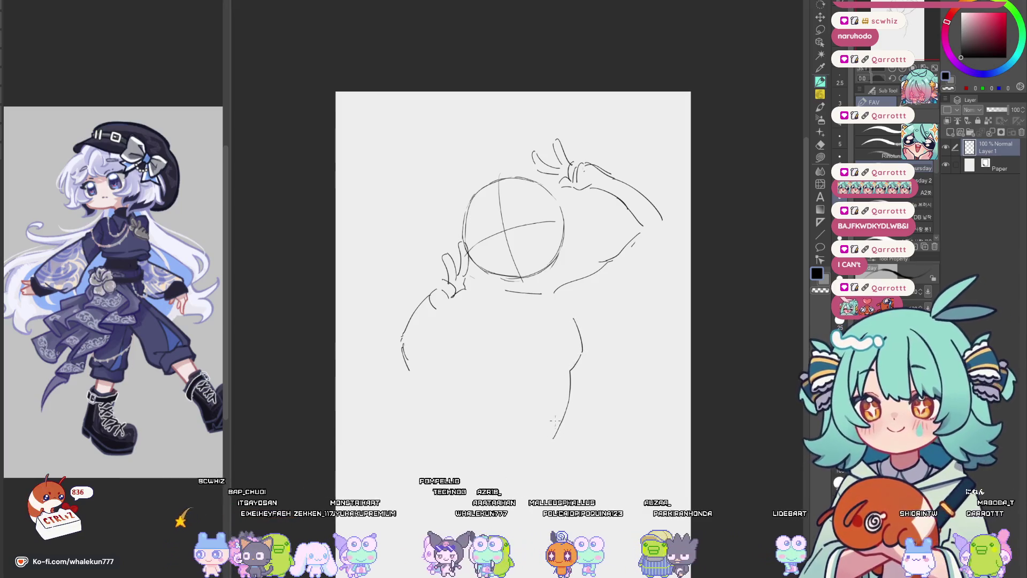
pyautogui.hotkey('ctrl', 'z')
pyautogui.hotkey('ctrl', 'z')
pyautogui.moveTo(565, 310); pyautogui.dragTo(549, 276)
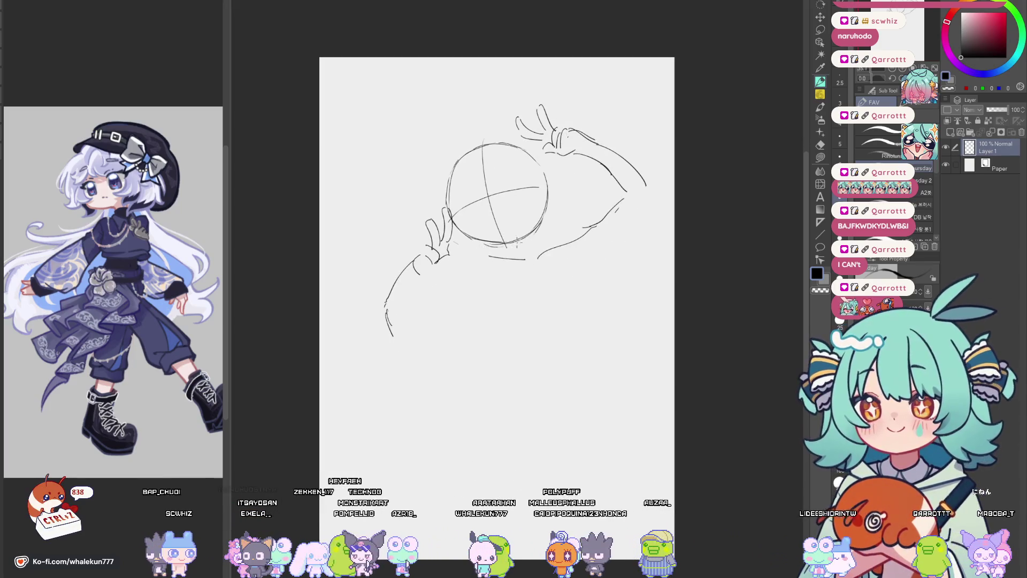
pyautogui.moveTo(521, 245); pyautogui.dragTo(526, 271)
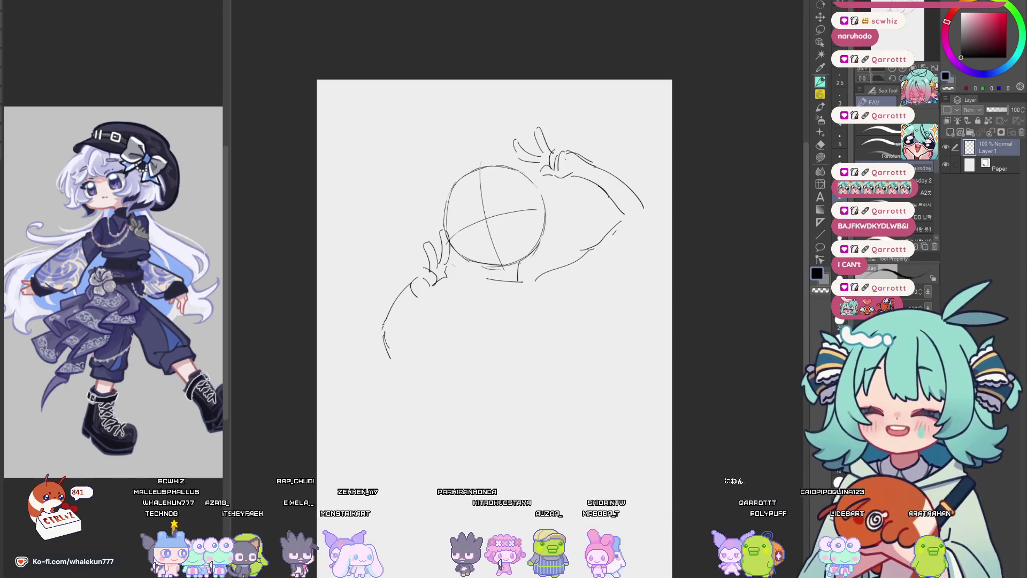
# Draw and redraw the curved right-side body line below the head.
pyautogui.moveTo(501, 274); pyautogui.dragTo(517, 251)
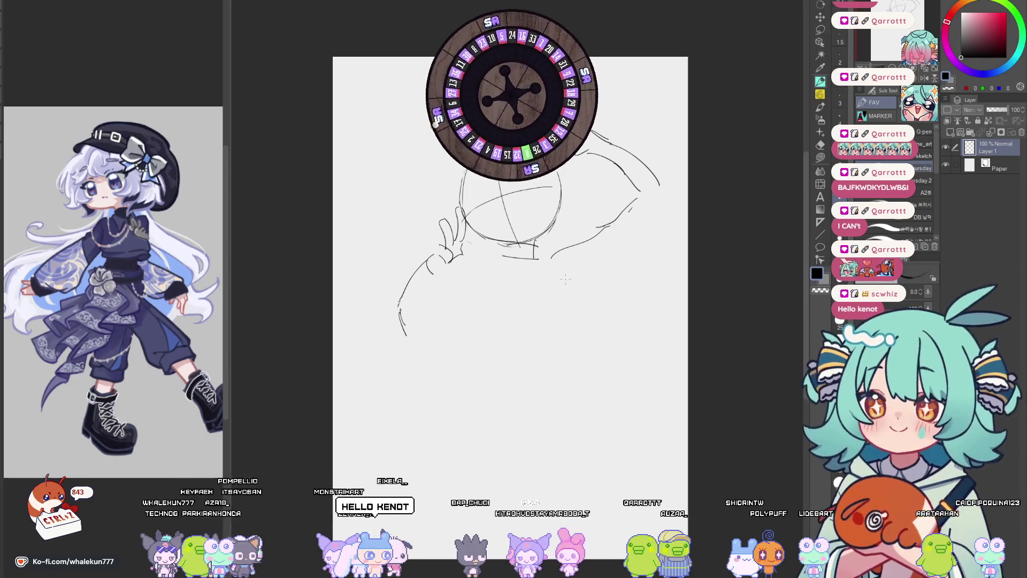
pyautogui.moveTo(573, 275)
pyautogui.mouseDown()
pyautogui.moveTo(595, 309)
pyautogui.moveTo(564, 305)
pyautogui.mouseUp()
pyautogui.hotkey('ctrl', 'z')
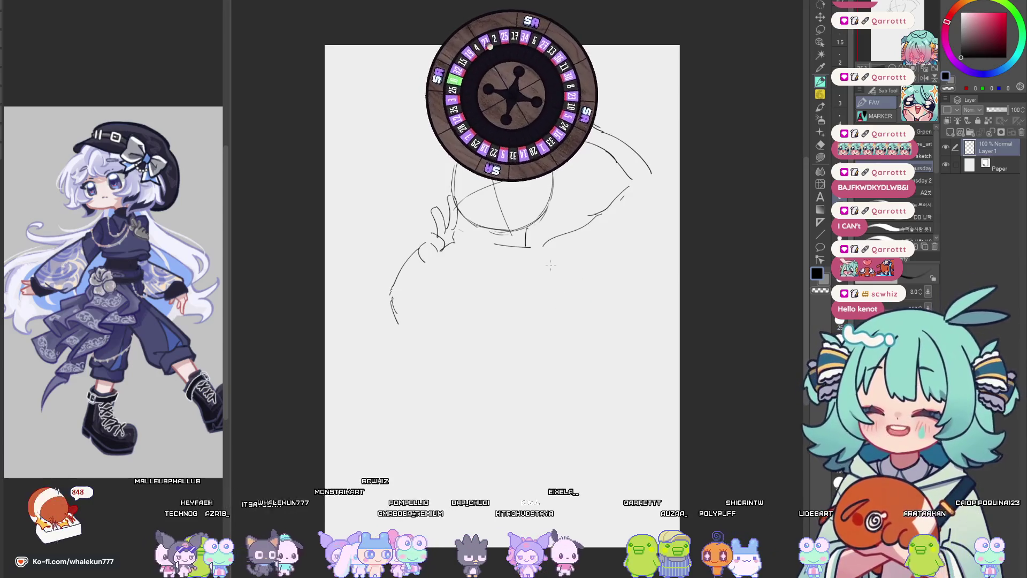
pyautogui.moveTo(521, 258); pyautogui.dragTo(556, 324)
pyautogui.hotkey('ctrl', 'z')
pyautogui.moveTo(527, 261); pyautogui.dragTo(553, 316)
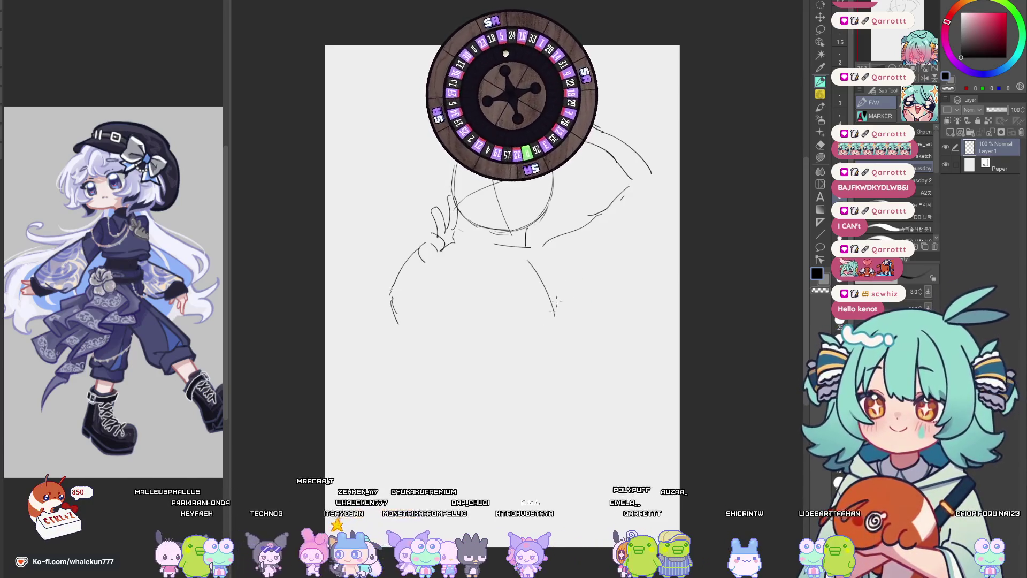
pyautogui.moveTo(561, 270); pyautogui.dragTo(566, 320)
pyautogui.hotkey('ctrl', 'z')
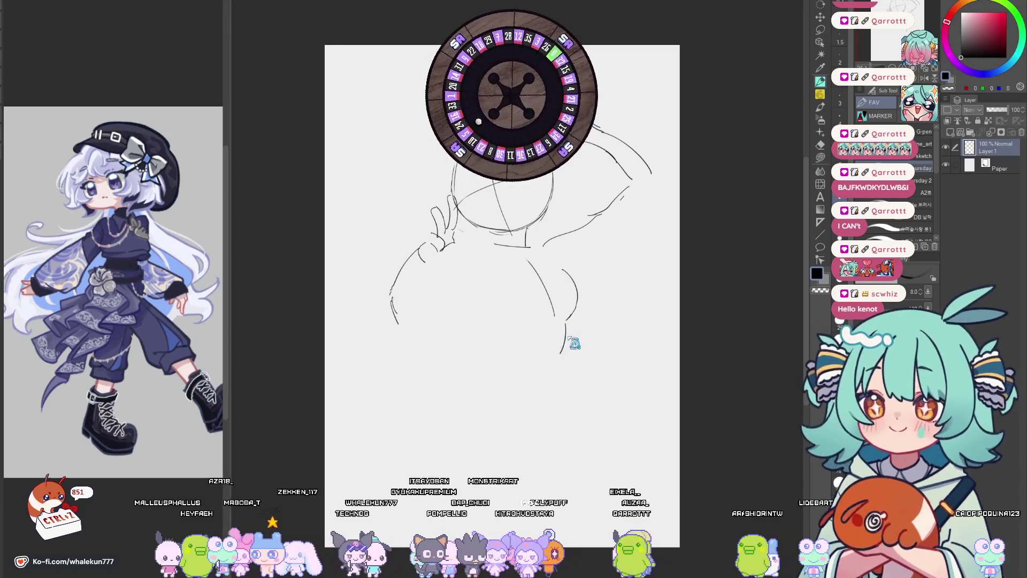
pyautogui.press('h')
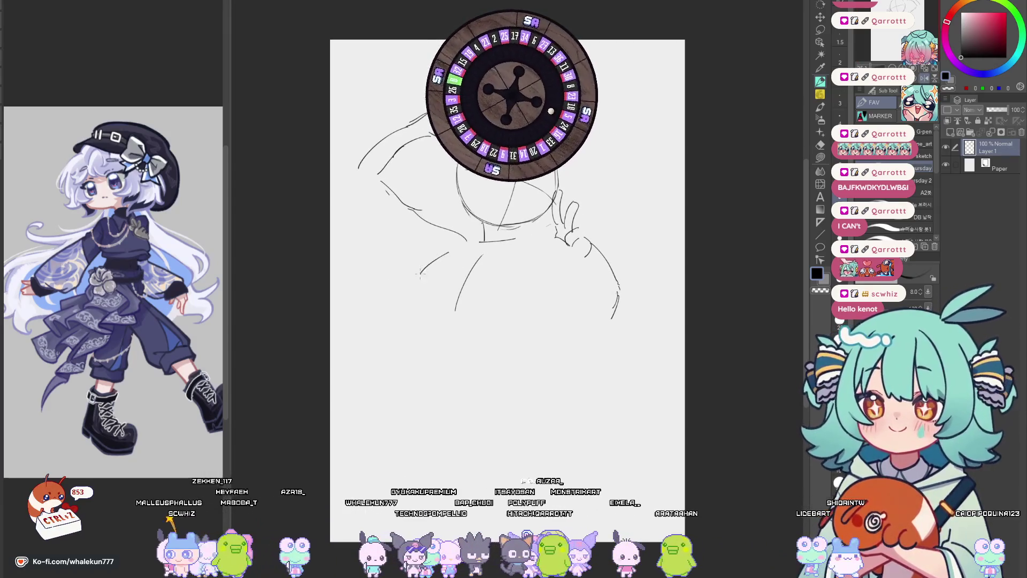
# Redraw the upper arm line with the thinner sketching pen.
pyautogui.press('e')
pyautogui.press('p')
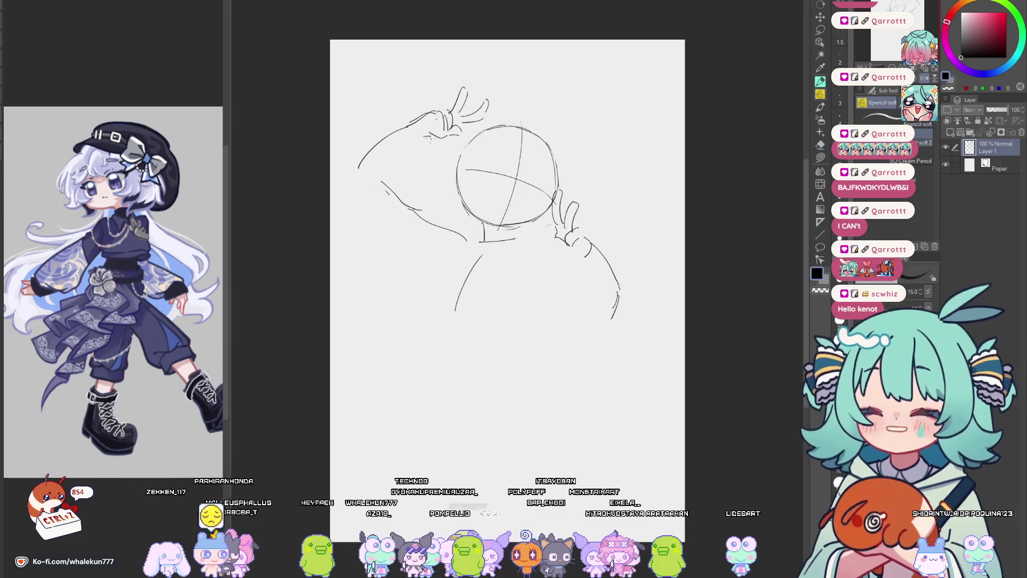
pyautogui.hotkey('ctrl', 'z')
pyautogui.press('p')
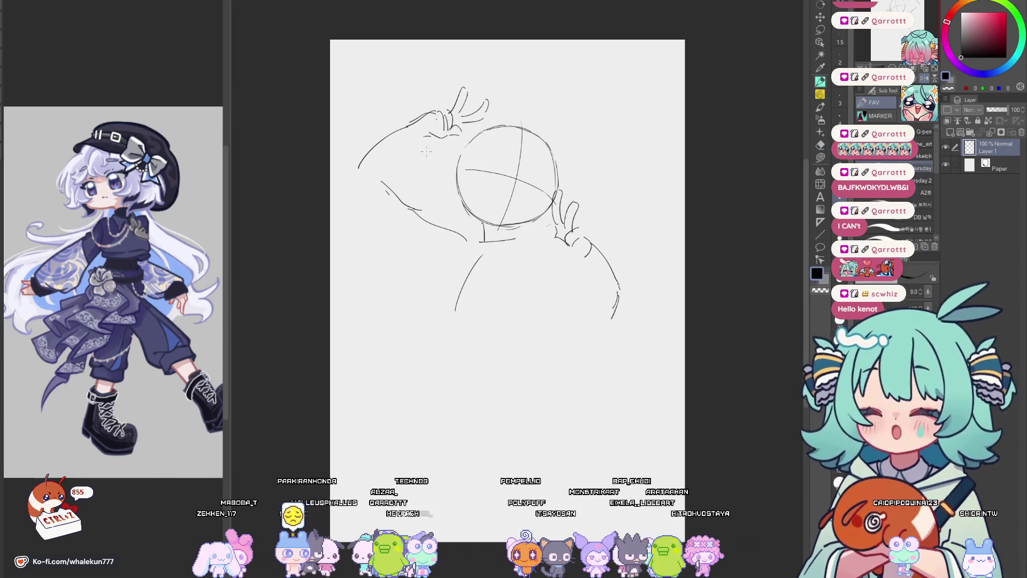
pyautogui.moveTo(428, 135)
pyautogui.mouseDown()
pyautogui.moveTo(382, 189)
pyautogui.moveTo(353, 181)
pyautogui.mouseUp()
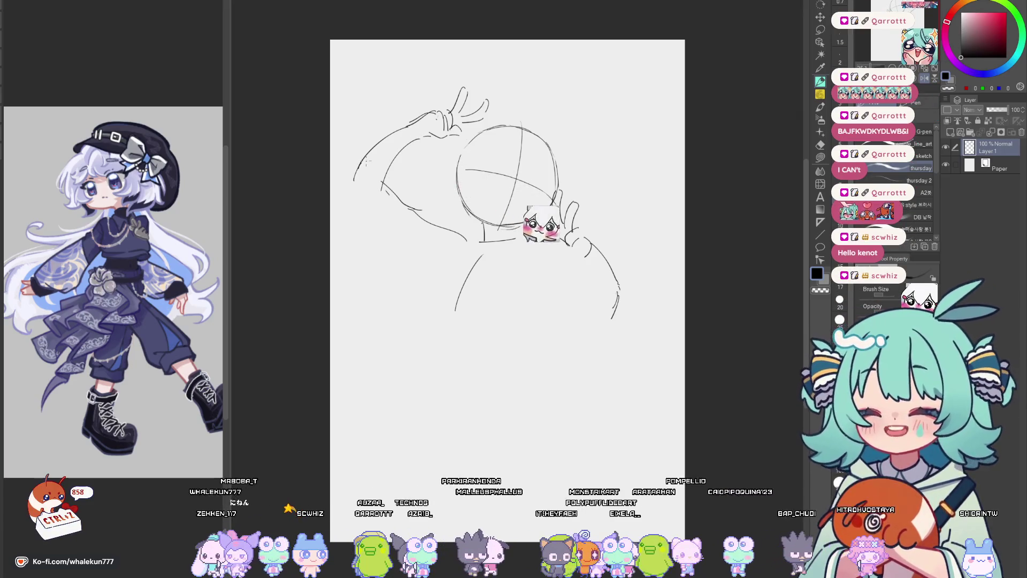
pyautogui.press('h')
# Draw the arm's inner and outer lines, erasing and redrawing the outer line longer.
pyautogui.moveTo(458, 260)
pyautogui.mouseDown()
pyautogui.moveTo(451, 323)
pyautogui.moveTo(428, 335)
pyautogui.mouseUp()
pyautogui.hotkey('ctrl', 'z')
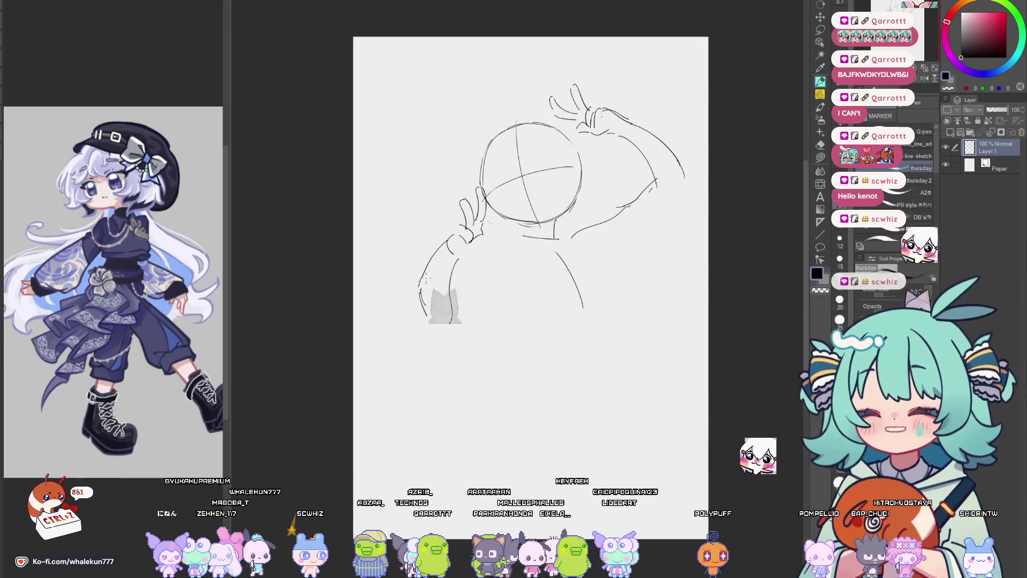
pyautogui.press('e')
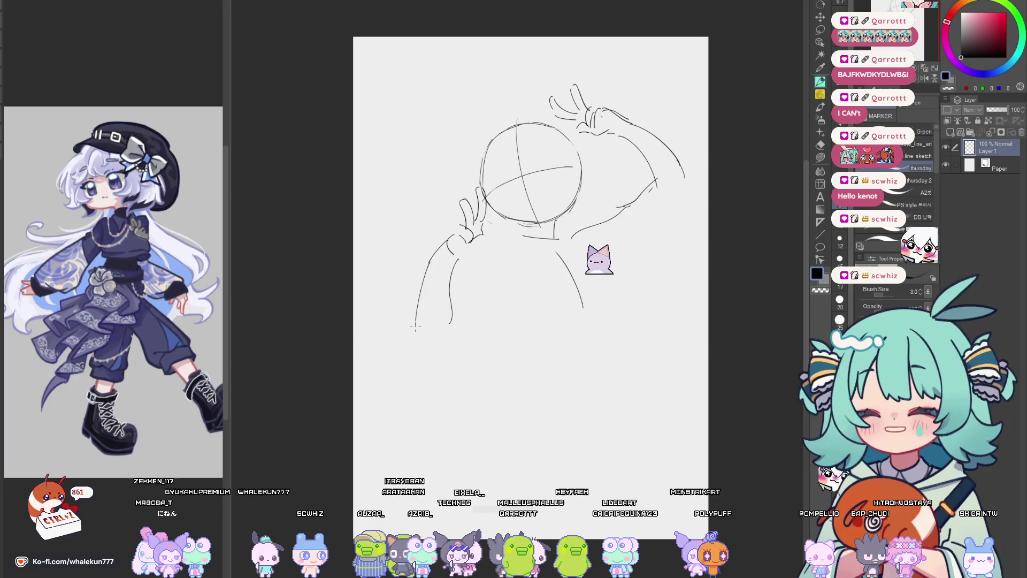
pyautogui.moveTo(430, 262)
pyautogui.mouseDown()
pyautogui.moveTo(438, 250)
pyautogui.moveTo(413, 314)
pyautogui.mouseUp()
pyautogui.press('p')
pyautogui.hotkey('ctrl', 'z')
pyautogui.moveTo(443, 249)
pyautogui.mouseDown()
pyautogui.moveTo(420, 326)
pyautogui.moveTo(436, 339)
pyautogui.mouseUp()
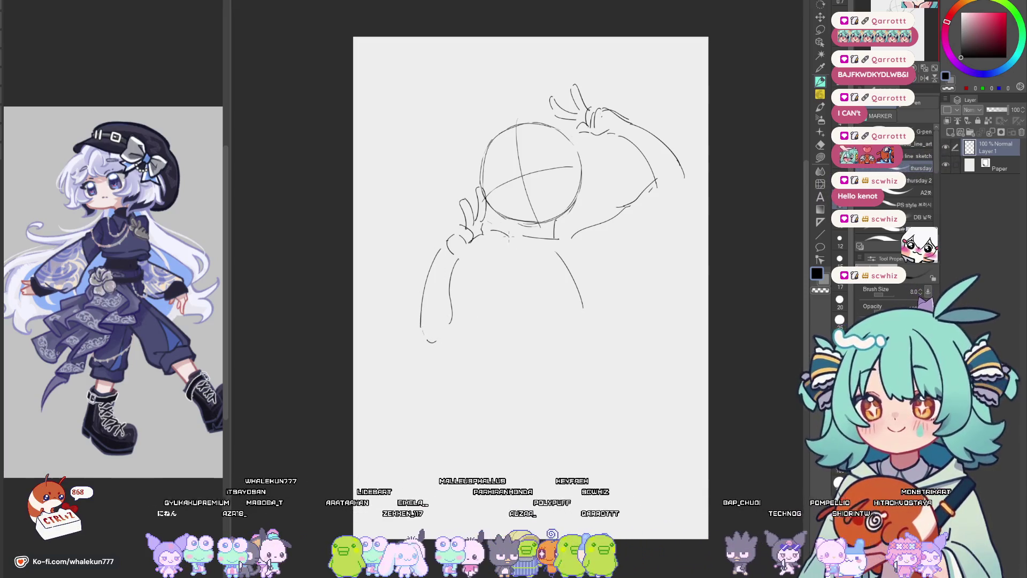
pyautogui.moveTo(488, 241)
pyautogui.mouseDown()
pyautogui.moveTo(503, 233)
pyautogui.moveTo(477, 275)
pyautogui.mouseUp()
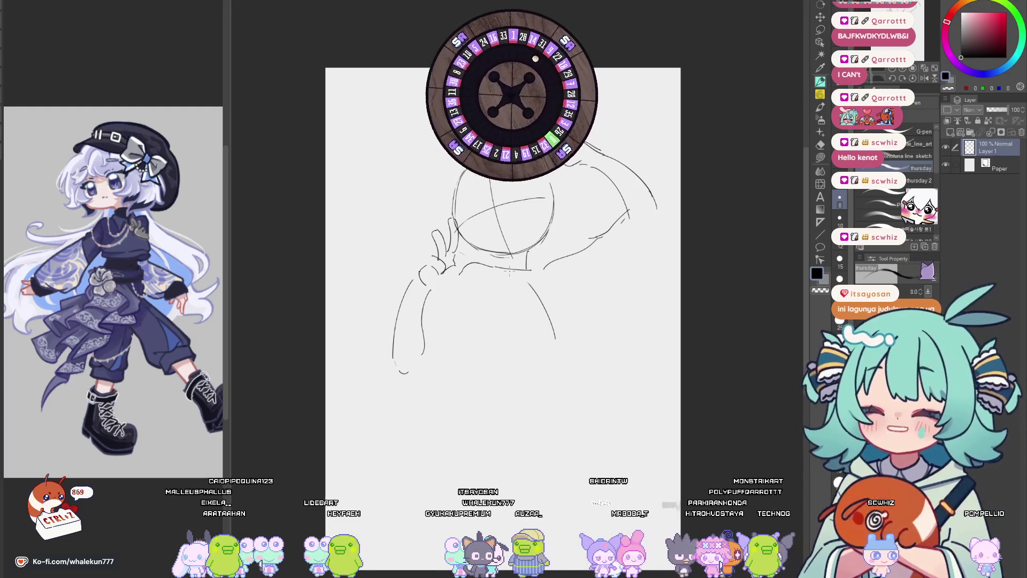
pyautogui.moveTo(552, 299)
pyautogui.mouseDown()
pyautogui.moveTo(540, 291)
pyautogui.moveTo(568, 331)
pyautogui.mouseUp()
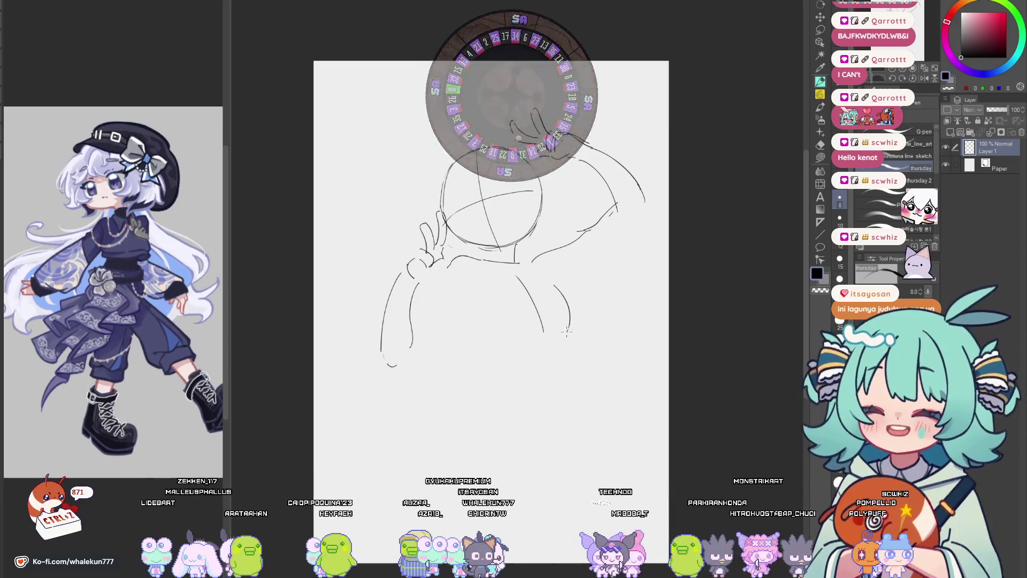
# Redraw the right-side body stroke and extend the left shoulder line.
pyautogui.hotkey('ctrl', 'z')
pyautogui.moveTo(555, 284); pyautogui.dragTo(569, 331)
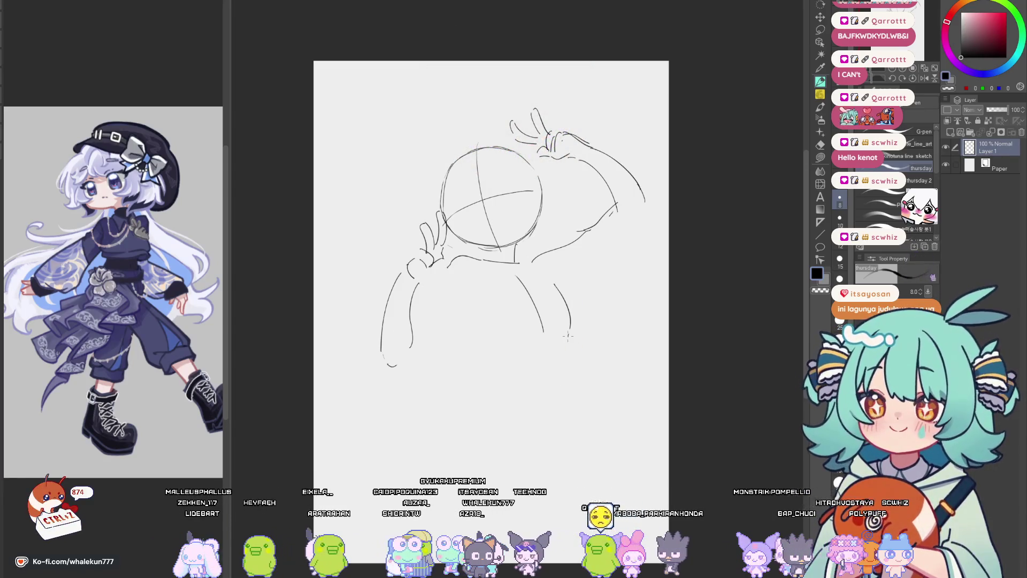
pyautogui.press('h')
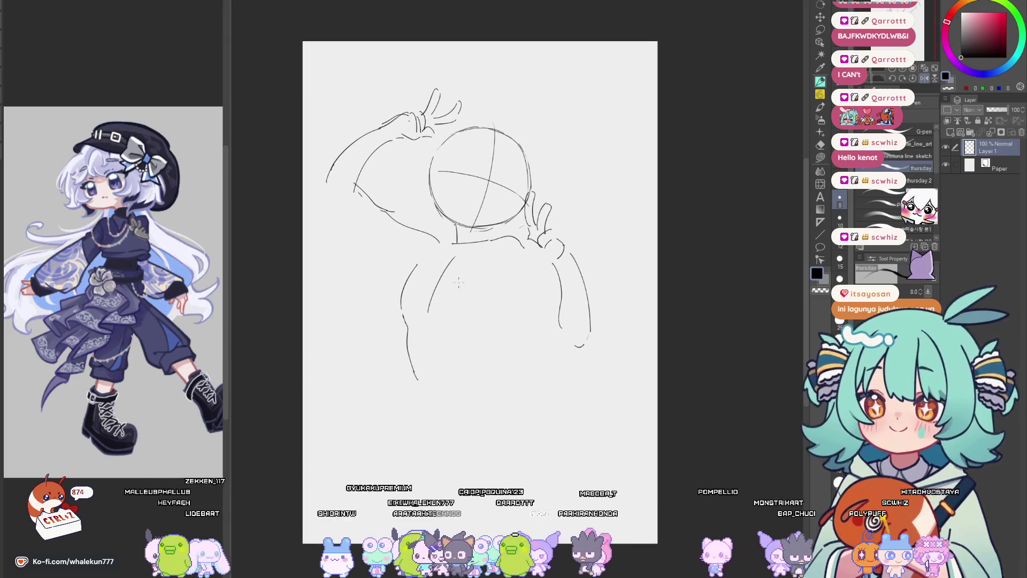
pyautogui.moveTo(409, 276); pyautogui.dragTo(430, 256)
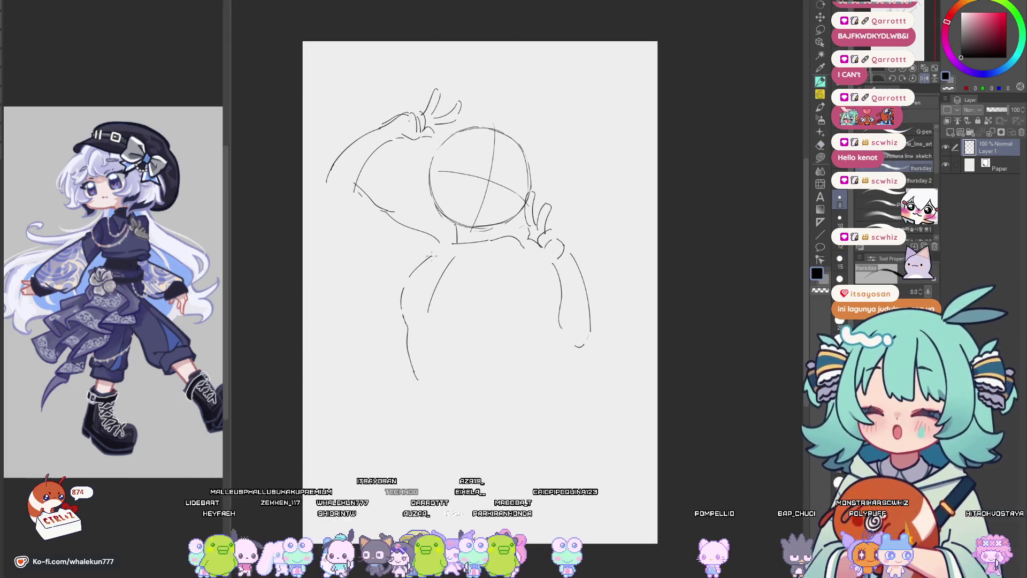
pyautogui.press('r')
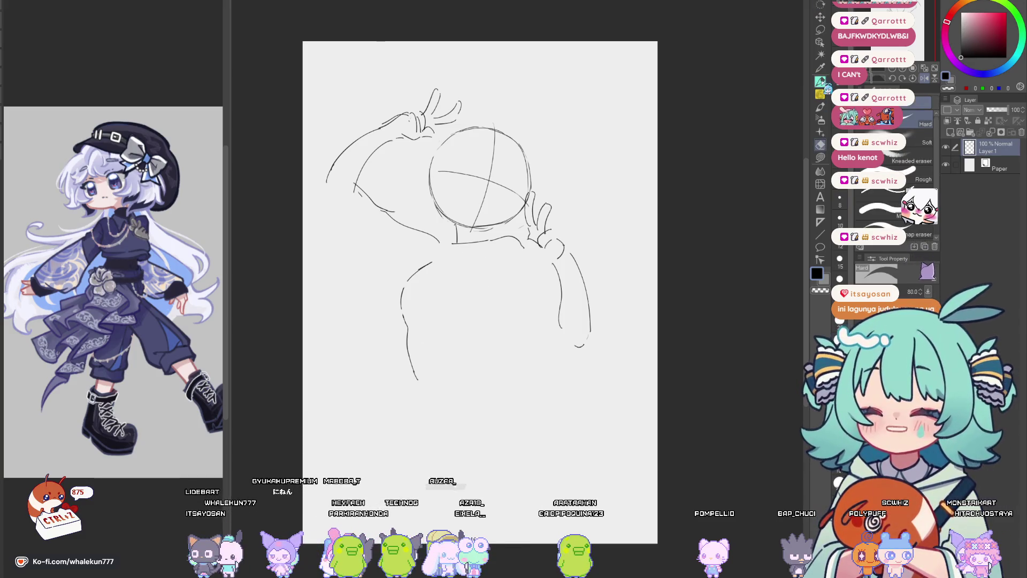
pyautogui.press('h')
# Add a curved body contour and shorter lower stroke, flipping the view to check.
pyautogui.moveTo(623, 328); pyautogui.dragTo(587, 321)
pyautogui.moveTo(555, 262); pyautogui.dragTo(578, 304)
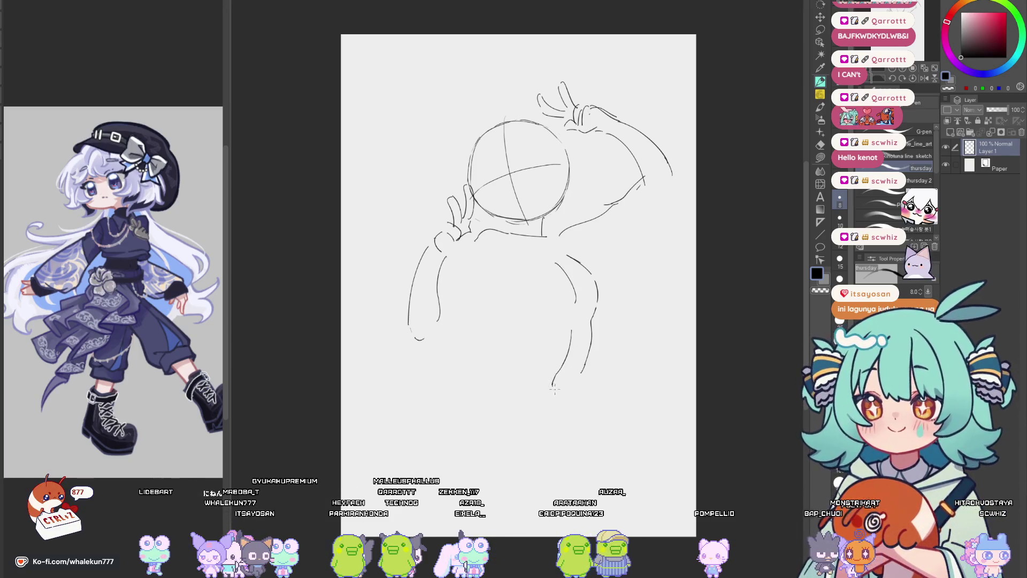
pyautogui.hotkey('ctrl', 'z')
pyautogui.moveTo(572, 327)
pyautogui.mouseDown()
pyautogui.moveTo(558, 371)
pyautogui.moveTo(552, 298)
pyautogui.mouseUp()
pyautogui.press('h')
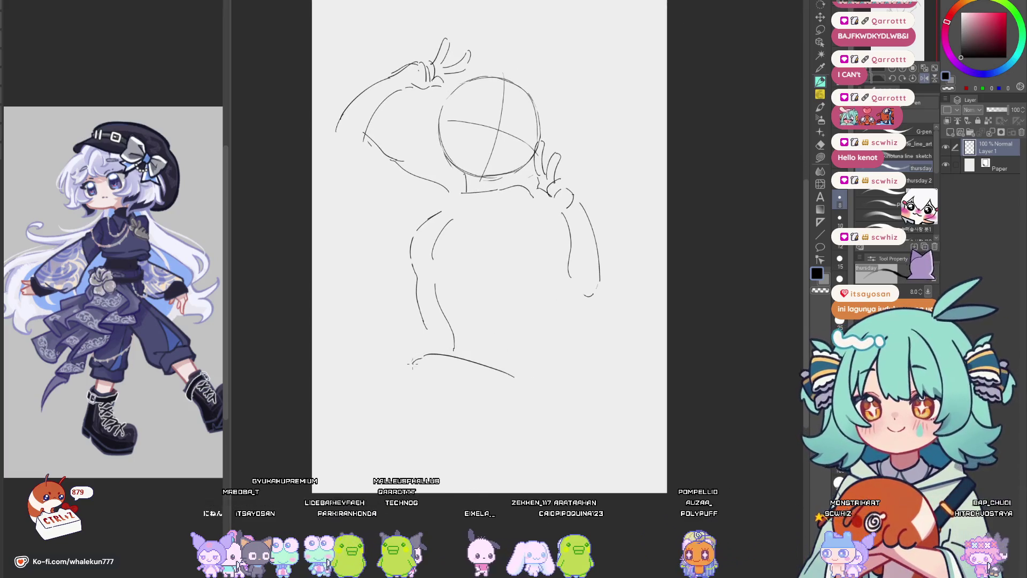
pyautogui.press('h')
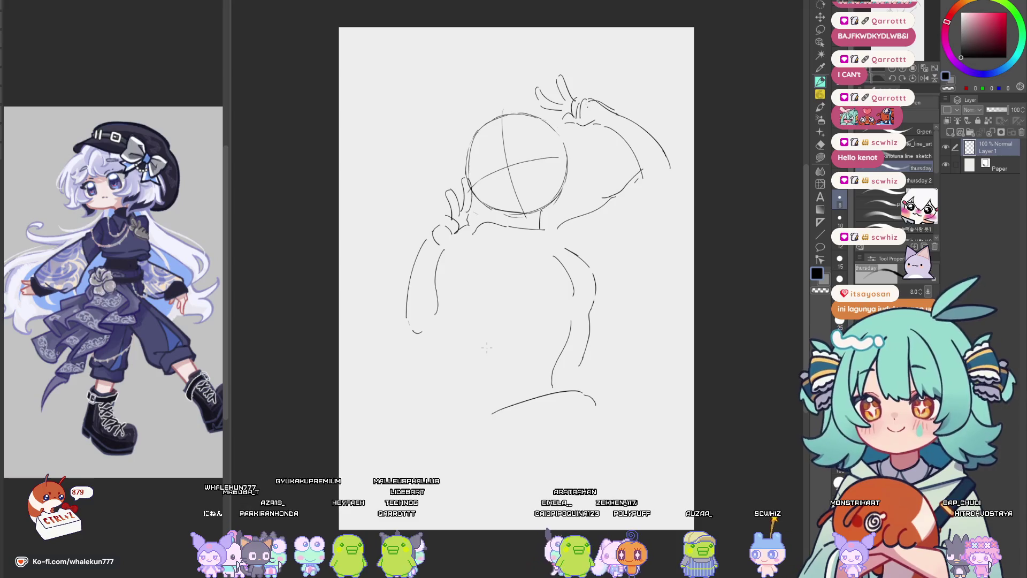
pyautogui.scroll(2, 491, 310)
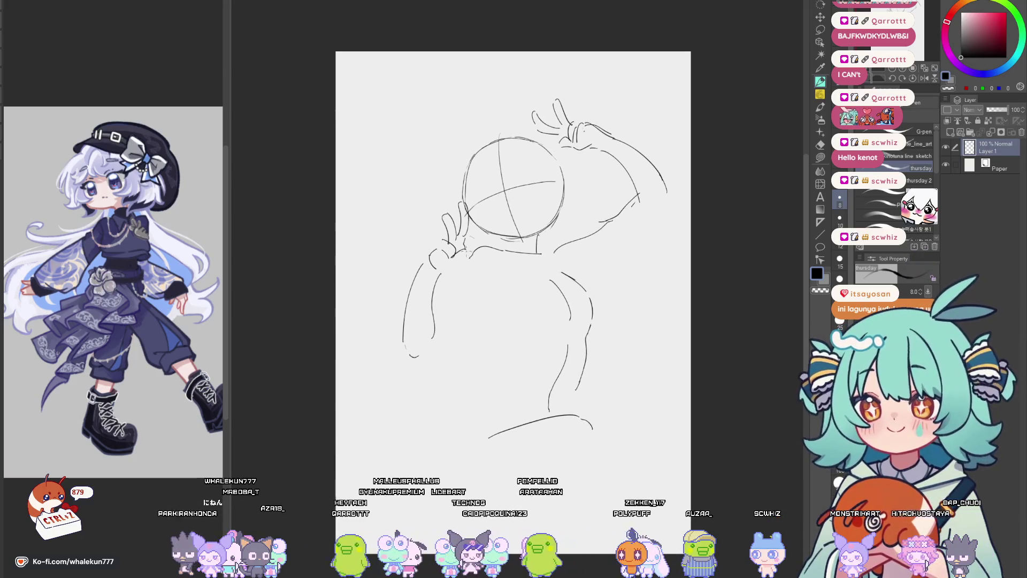
# Zoom in and erase the vertical and horizontal guide lines across the face.
pyautogui.scroll(2, 606, 213)
pyautogui.scroll(2, 541, 278)
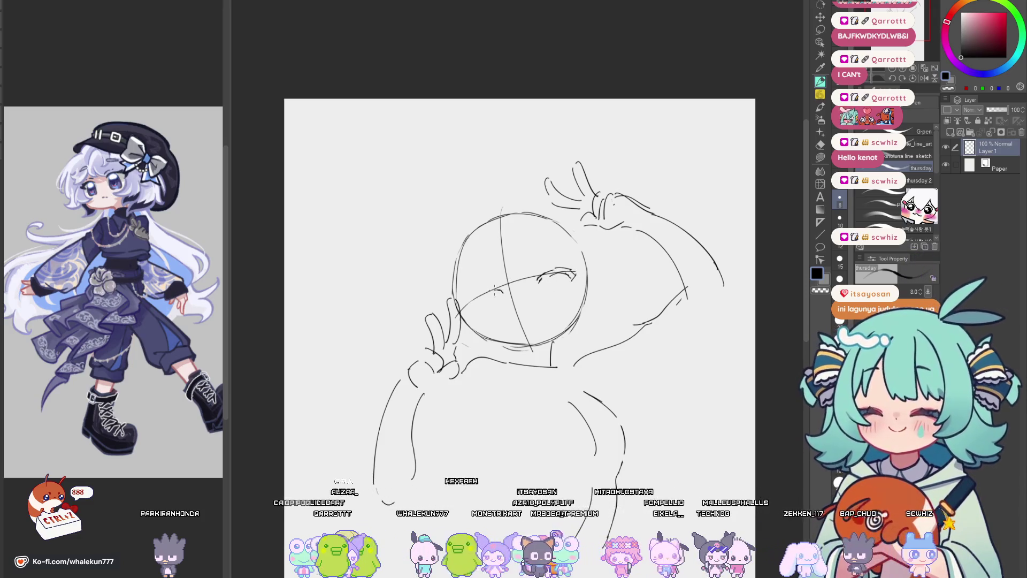
pyautogui.press('e')
pyautogui.moveTo(513, 252); pyautogui.dragTo(524, 321)
pyautogui.moveTo(509, 284); pyautogui.dragTo(532, 326)
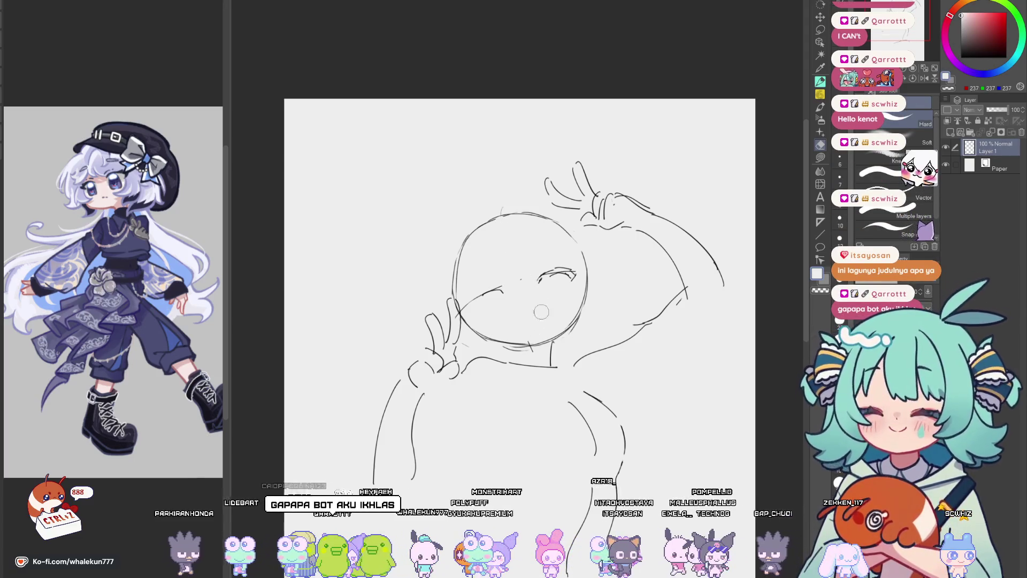
# With a black marker, draw both closed eyes and small lashes at the left eye.
pyautogui.press('p')
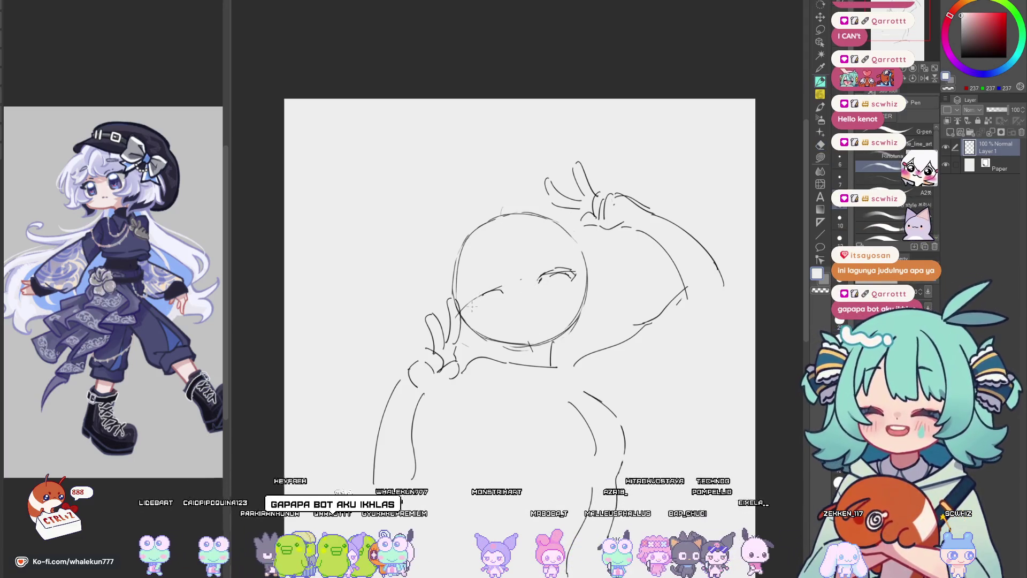
pyautogui.press('p')
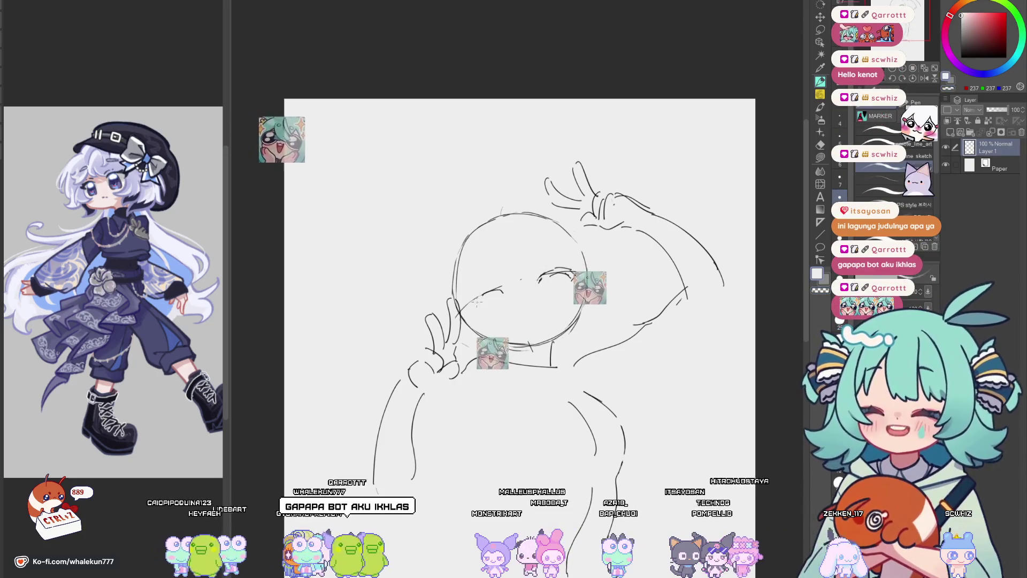
pyautogui.press('x')
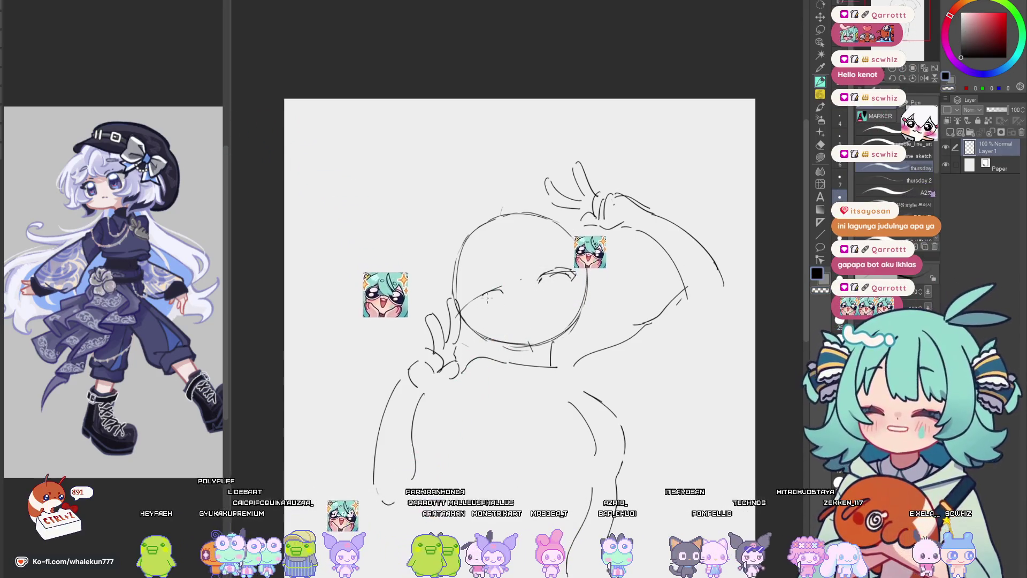
pyautogui.moveTo(469, 309); pyautogui.dragTo(481, 305)
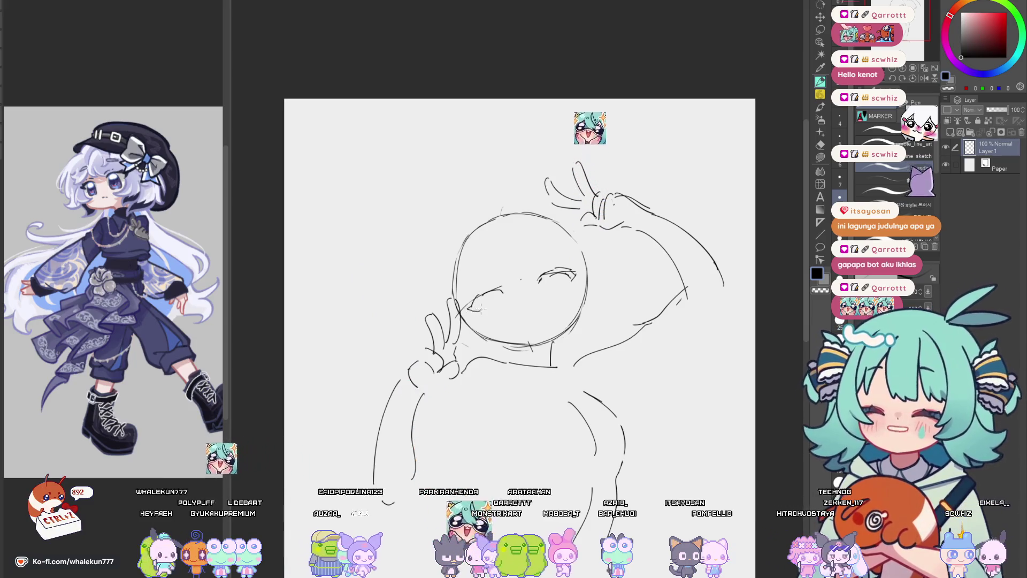
pyautogui.moveTo(540, 277); pyautogui.dragTo(578, 270)
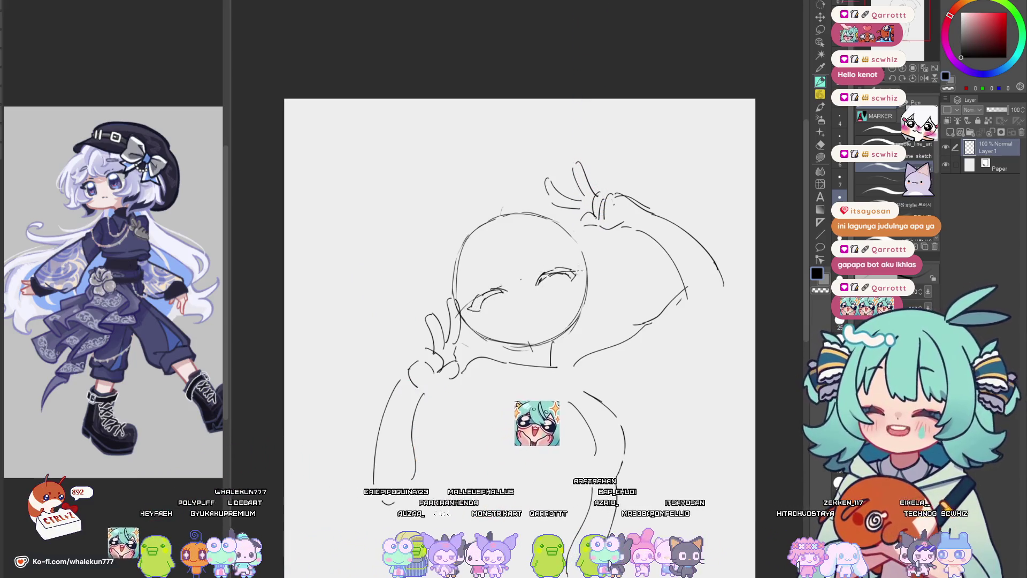
pyautogui.moveTo(509, 289); pyautogui.dragTo(498, 284)
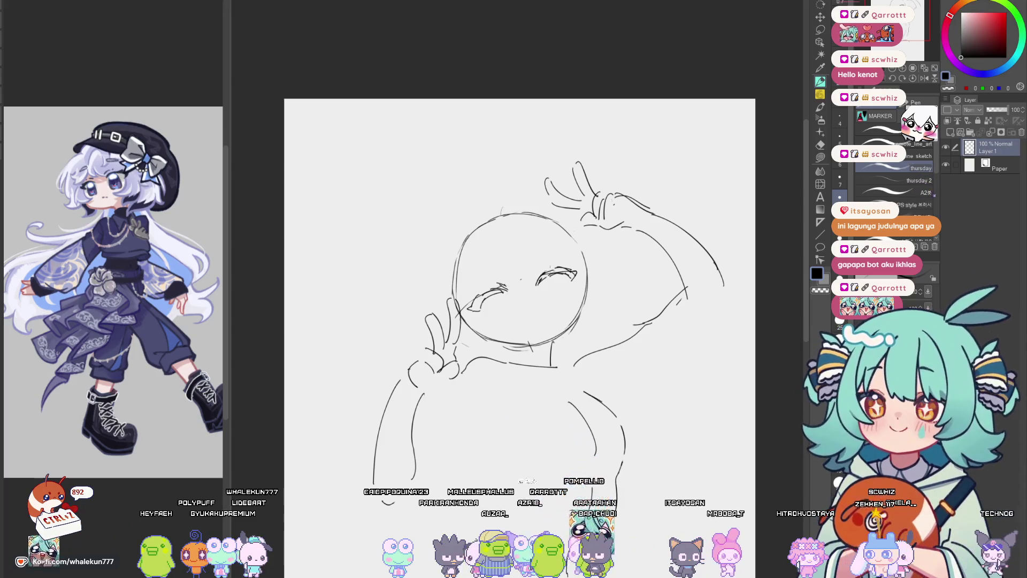
pyautogui.moveTo(514, 321)
pyautogui.mouseDown()
pyautogui.moveTo(486, 291)
pyautogui.moveTo(504, 323)
pyautogui.moveTo(500, 308)
pyautogui.mouseUp()
# Redraw the left cheek line and darken the right jaw and cheek outline with the Pen.
pyautogui.press('e')
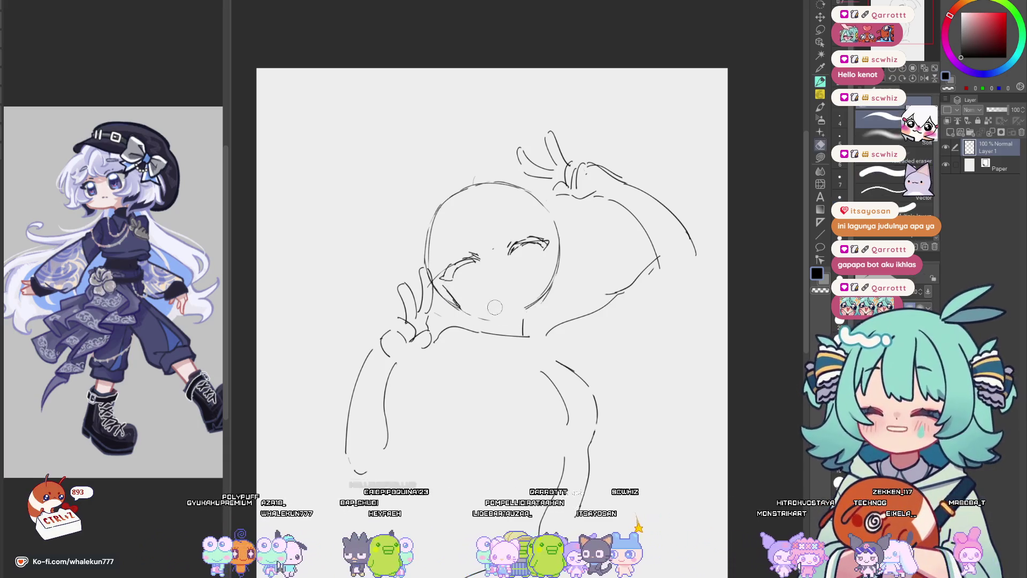
pyautogui.press('p')
pyautogui.moveTo(443, 283); pyautogui.dragTo(474, 317)
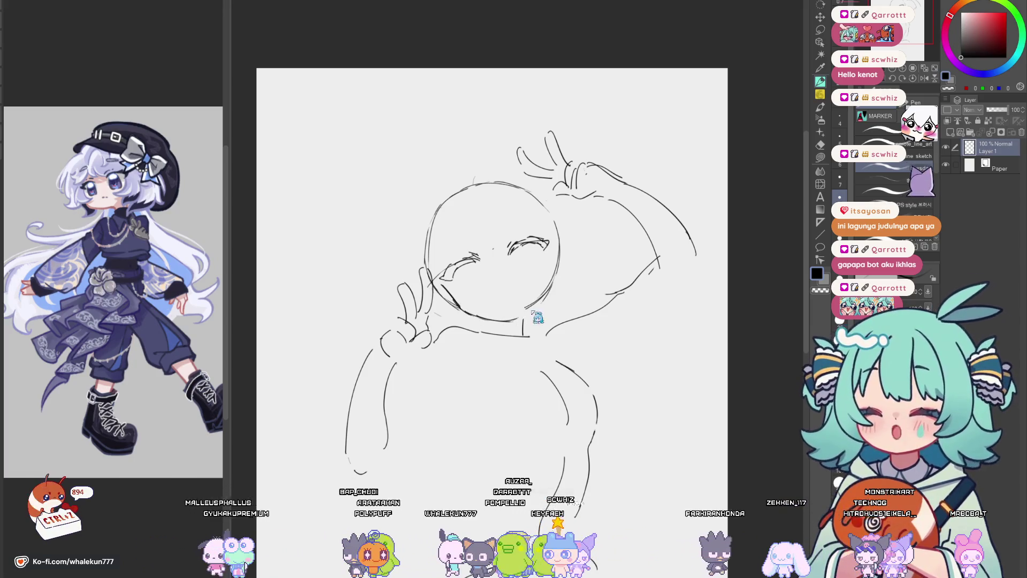
pyautogui.moveTo(542, 306); pyautogui.dragTo(558, 284)
pyautogui.moveTo(561, 266); pyautogui.dragTo(557, 287)
# Lasso both eyes, nudge them slightly right and down, and deselect.
pyautogui.press('m')
pyautogui.moveTo(543, 221)
pyautogui.mouseDown()
pyautogui.moveTo(444, 267)
pyautogui.moveTo(556, 252)
pyautogui.mouseUp()
pyautogui.hotkey('ctrl', 't')
pyautogui.moveTo(493, 255); pyautogui.dragTo(495, 257)
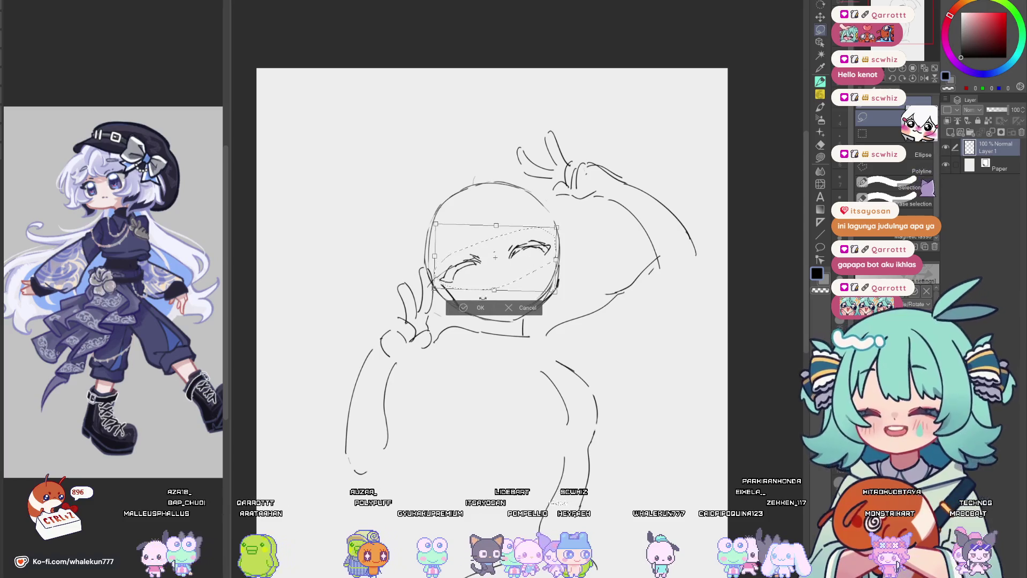
pyautogui.press('Return')
pyautogui.hotkey('ctrl', 'd')
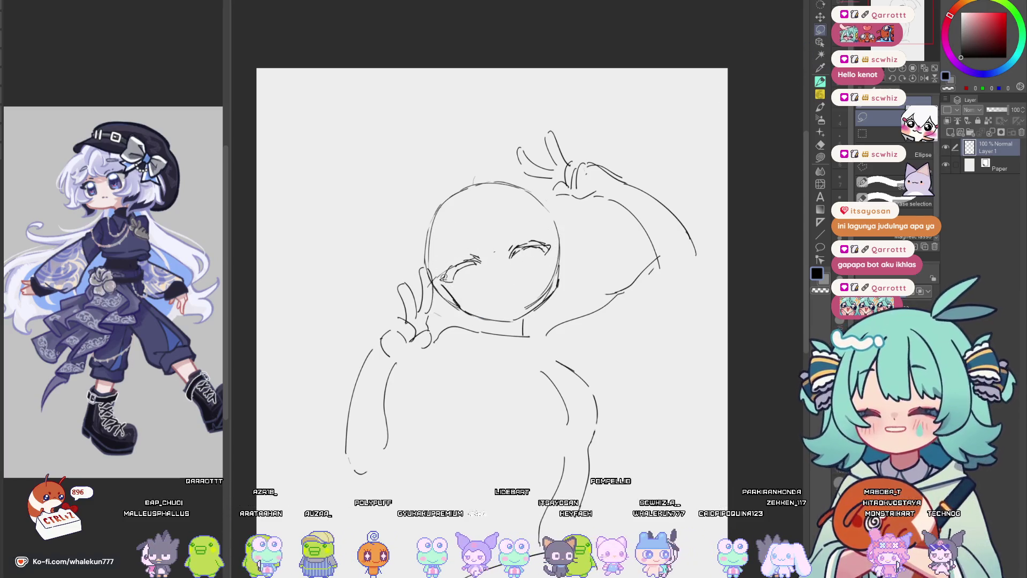
# Touch up the left eye, both cheek lines and the chin, erasing excess on the right jaw.
pyautogui.press('e')
pyautogui.press('p')
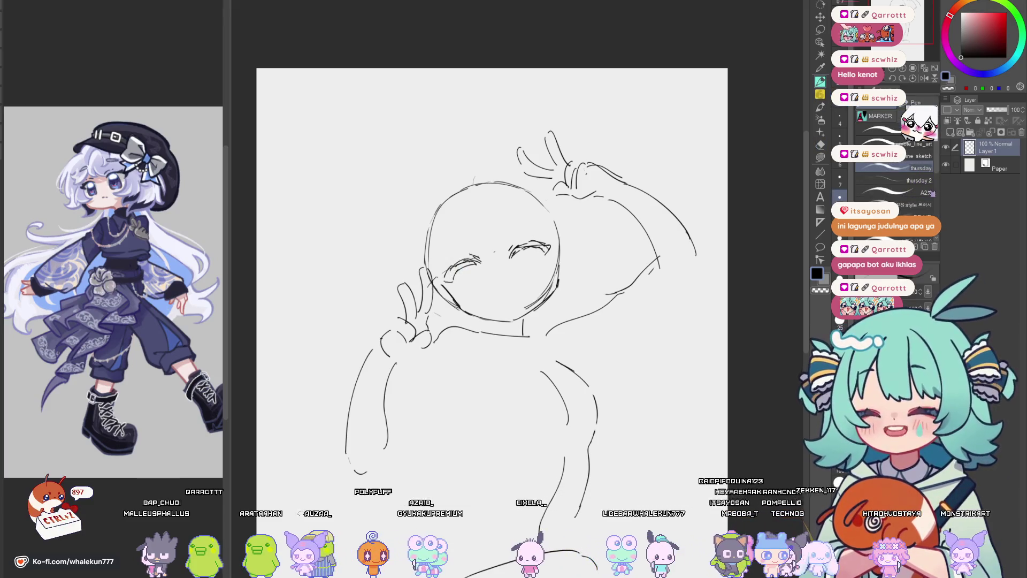
pyautogui.moveTo(449, 272)
pyautogui.mouseDown()
pyautogui.moveTo(444, 280)
pyautogui.moveTo(482, 264)
pyautogui.mouseUp()
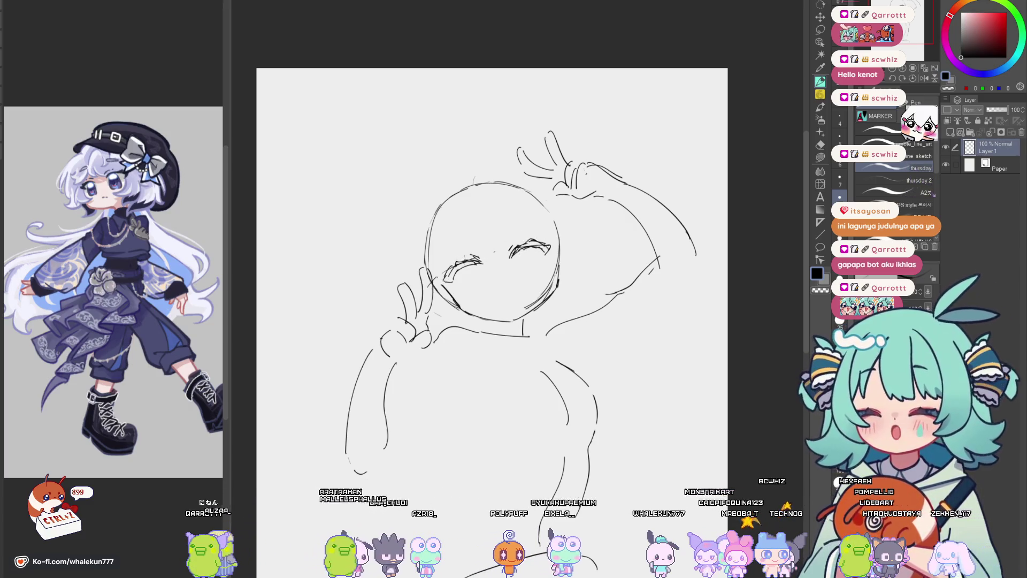
pyautogui.moveTo(558, 270); pyautogui.dragTo(549, 299)
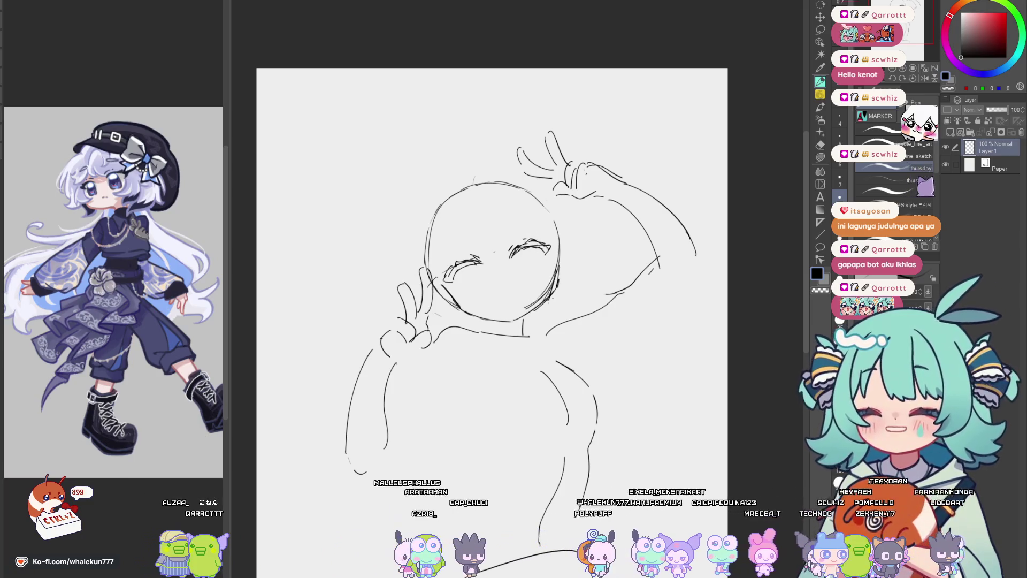
pyautogui.moveTo(443, 285); pyautogui.dragTo(464, 309)
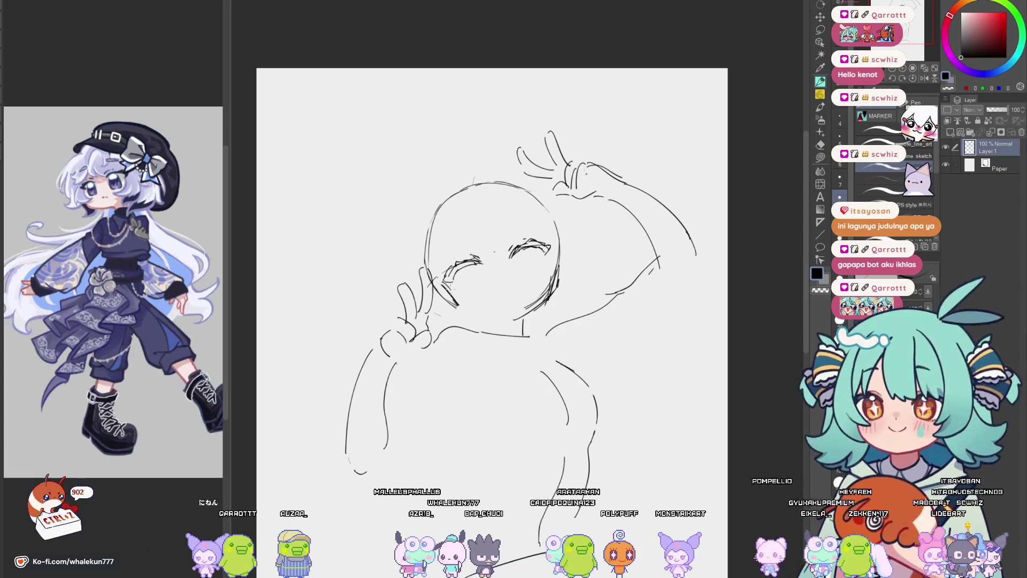
pyautogui.moveTo(505, 321); pyautogui.dragTo(520, 320)
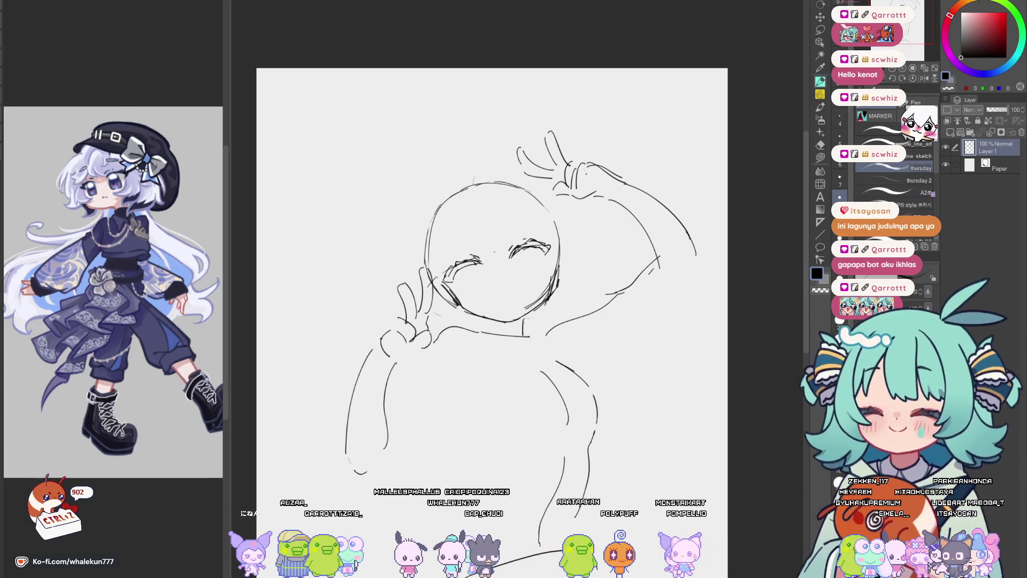
pyautogui.press('e')
pyautogui.moveTo(557, 266); pyautogui.dragTo(554, 278)
pyautogui.press('p')
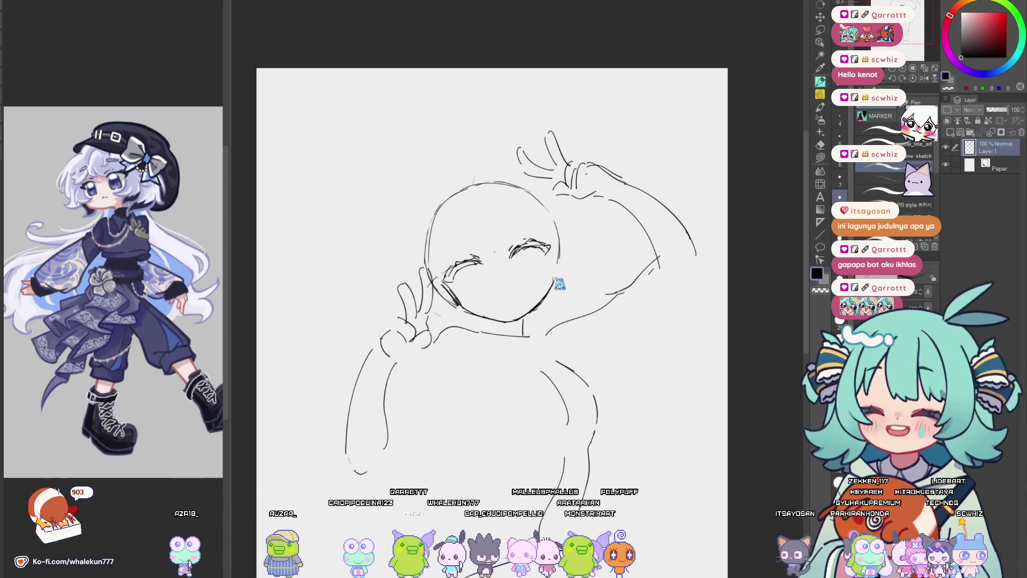
pyautogui.scroll(1, 569, 252)
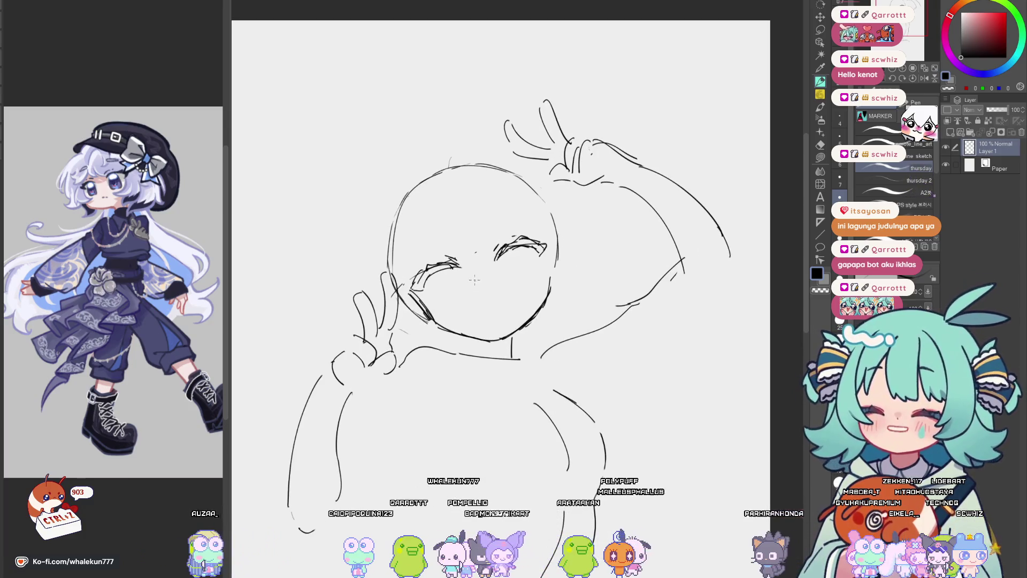
# Add a diagonal blush stroke on the left cheek, undoing two misplaced strokes.
pyautogui.moveTo(457, 290); pyautogui.dragTo(441, 299)
pyautogui.moveTo(504, 276); pyautogui.dragTo(526, 273)
pyautogui.hotkey('ctrl', 'z')
pyautogui.scroll(-3, 502, 275)
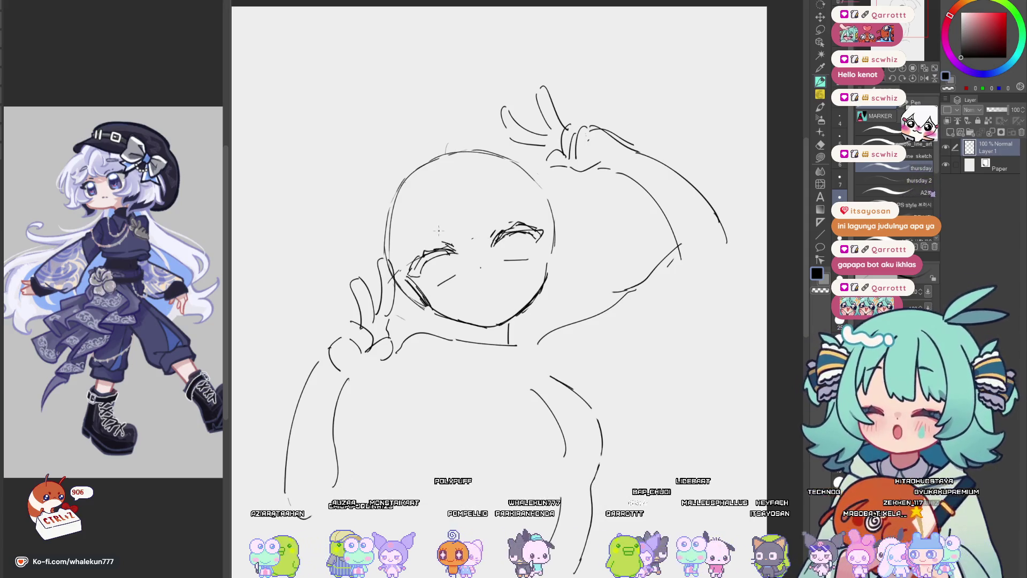
pyautogui.moveTo(434, 219); pyautogui.dragTo(409, 243)
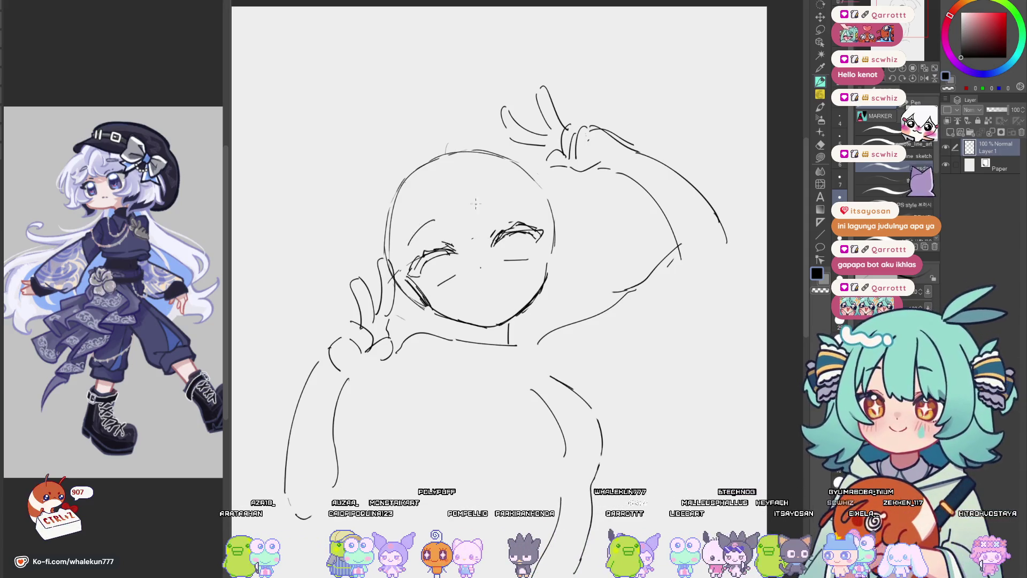
pyautogui.hotkey('ctrl', 'z')
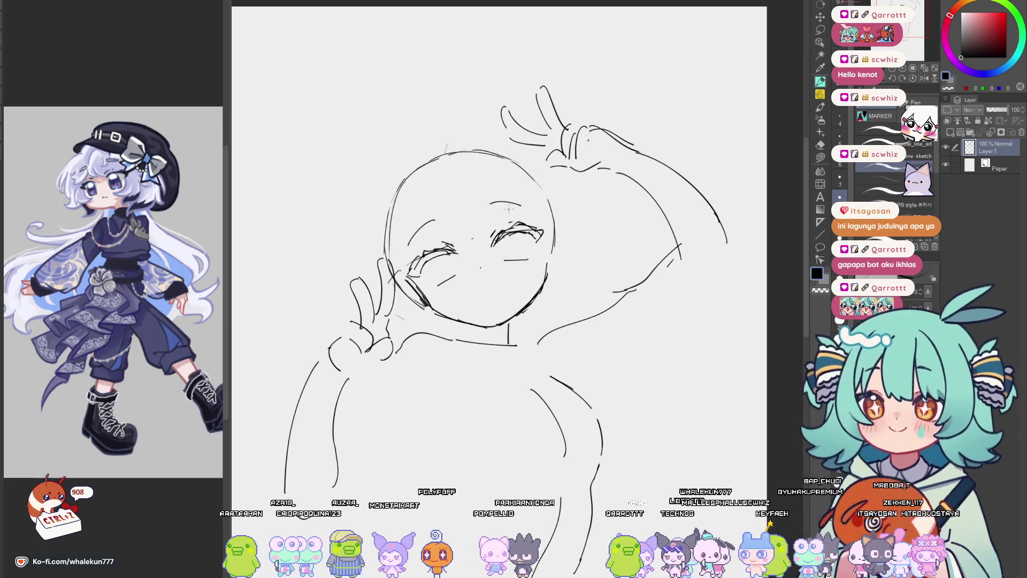
# Close the left eye's right side, add the right eye's outer stroke, and hook the mouth line.
pyautogui.moveTo(468, 260); pyautogui.dragTo(454, 259)
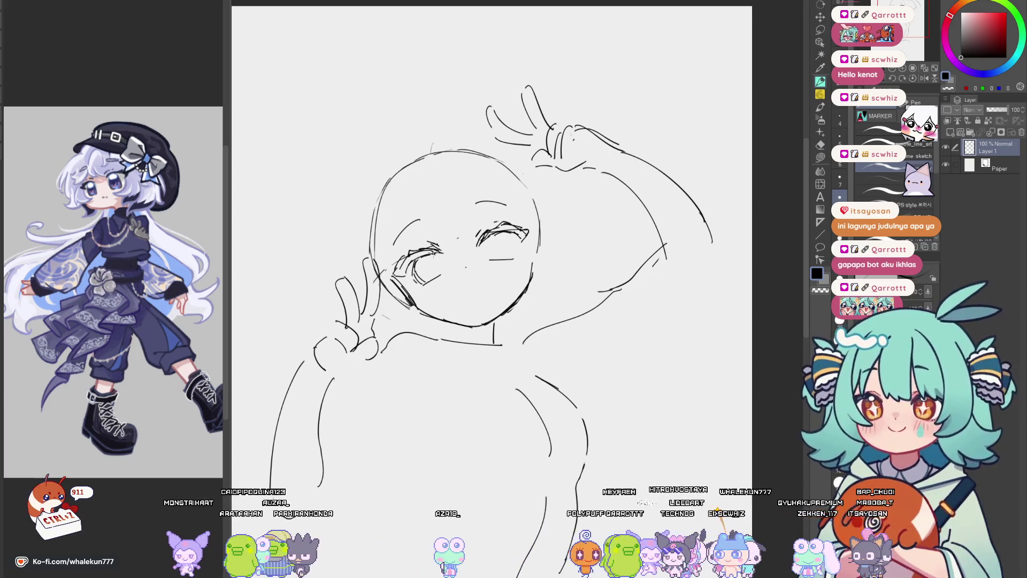
pyautogui.moveTo(442, 259); pyautogui.dragTo(438, 279)
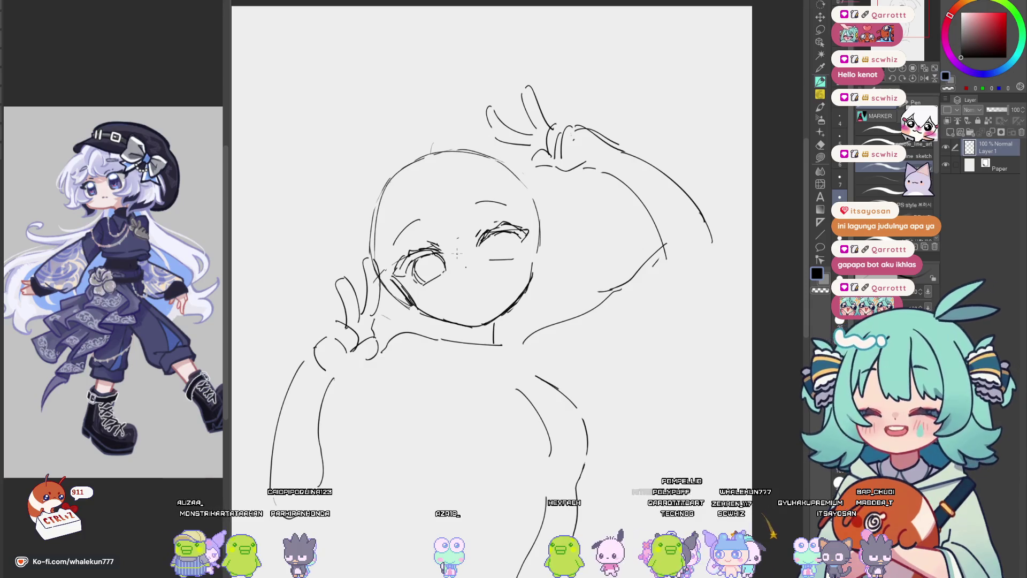
pyautogui.press('p')
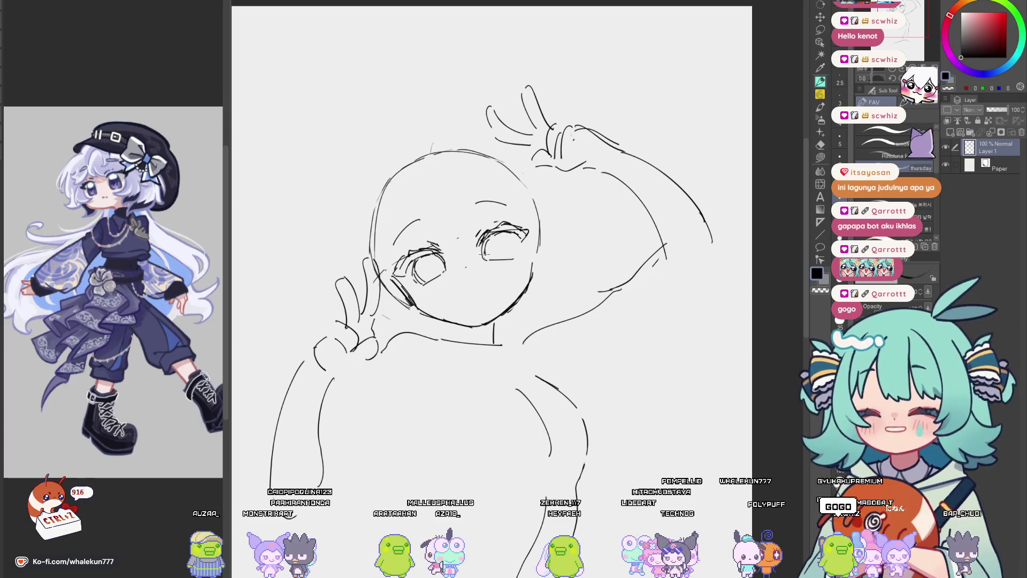
pyautogui.moveTo(512, 237); pyautogui.dragTo(515, 252)
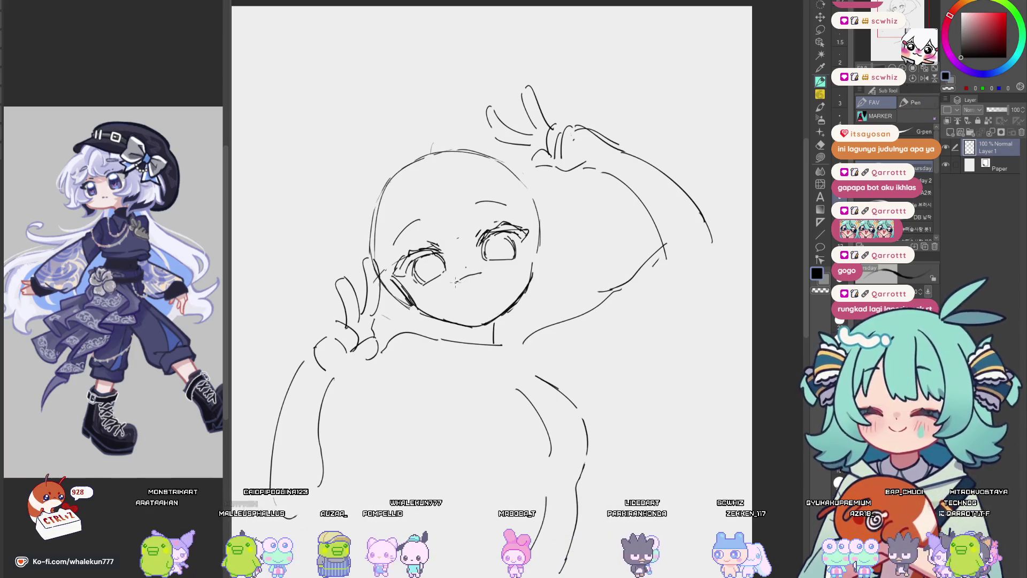
pyautogui.moveTo(472, 274); pyautogui.dragTo(488, 280)
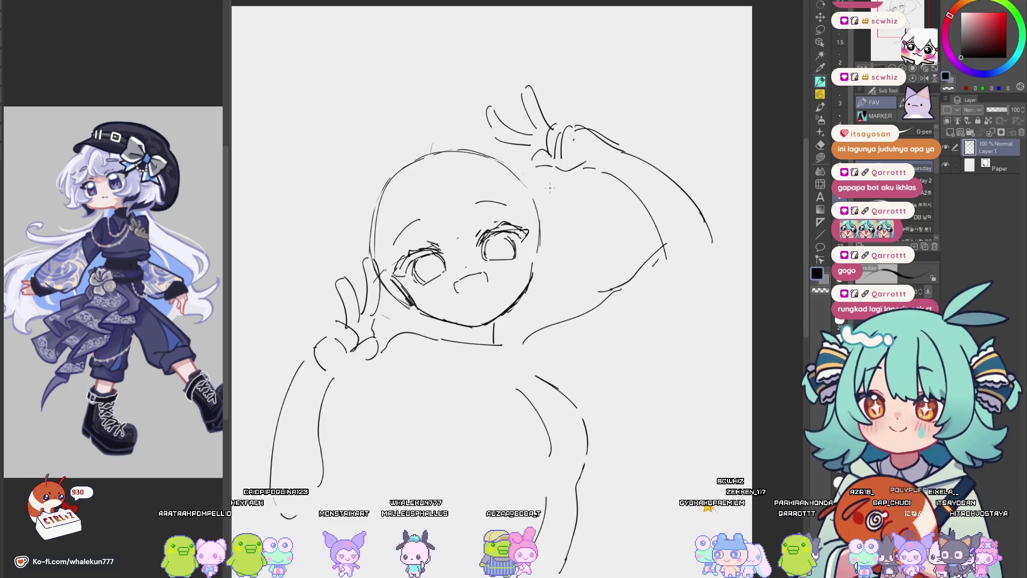
# Flip the canvas horizontally to check the face, then zoom out to see the whole page.
pyautogui.moveTo(554, 292); pyautogui.dragTo(559, 232)
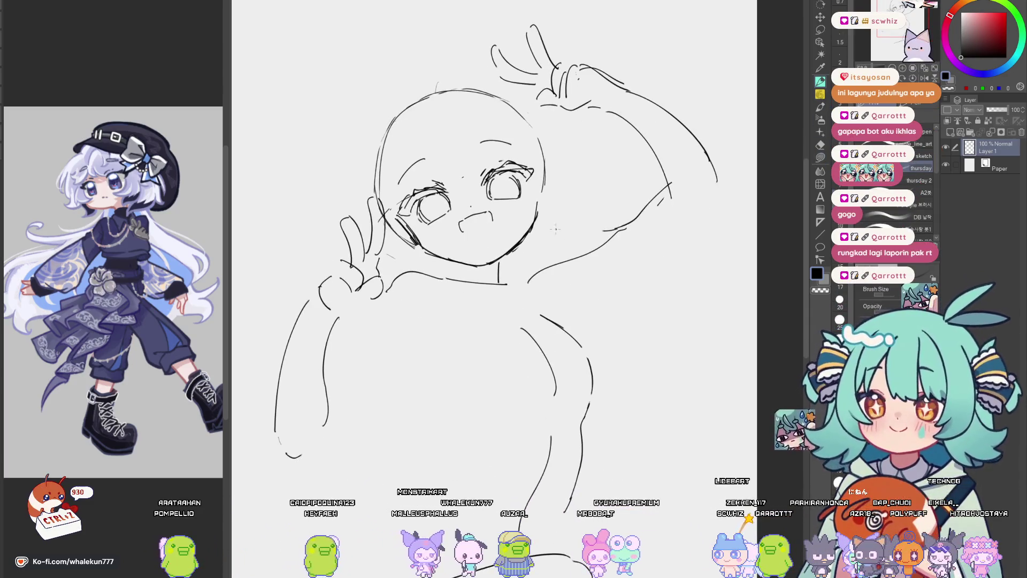
pyautogui.moveTo(483, 251); pyautogui.dragTo(482, 280)
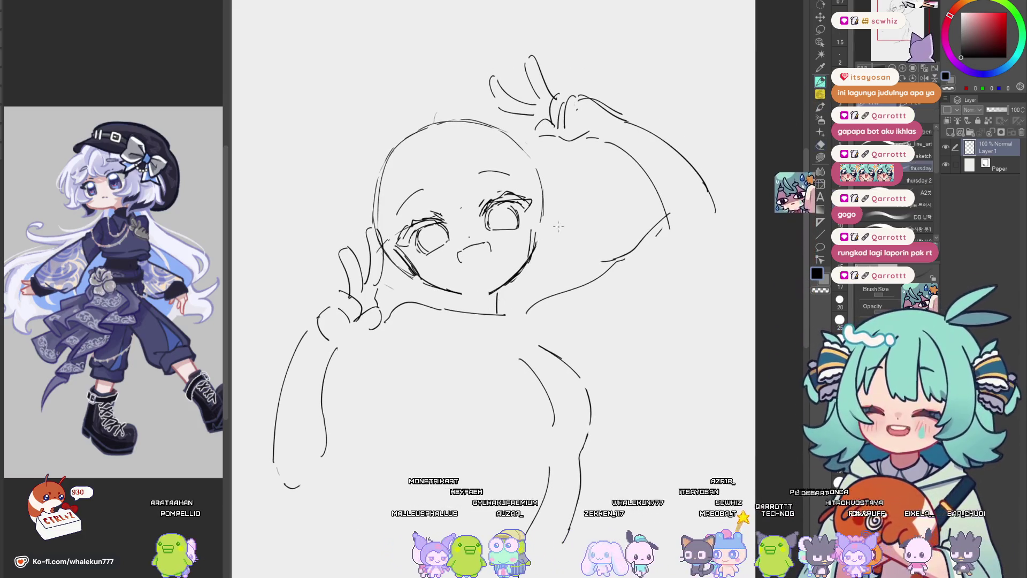
pyautogui.press('e')
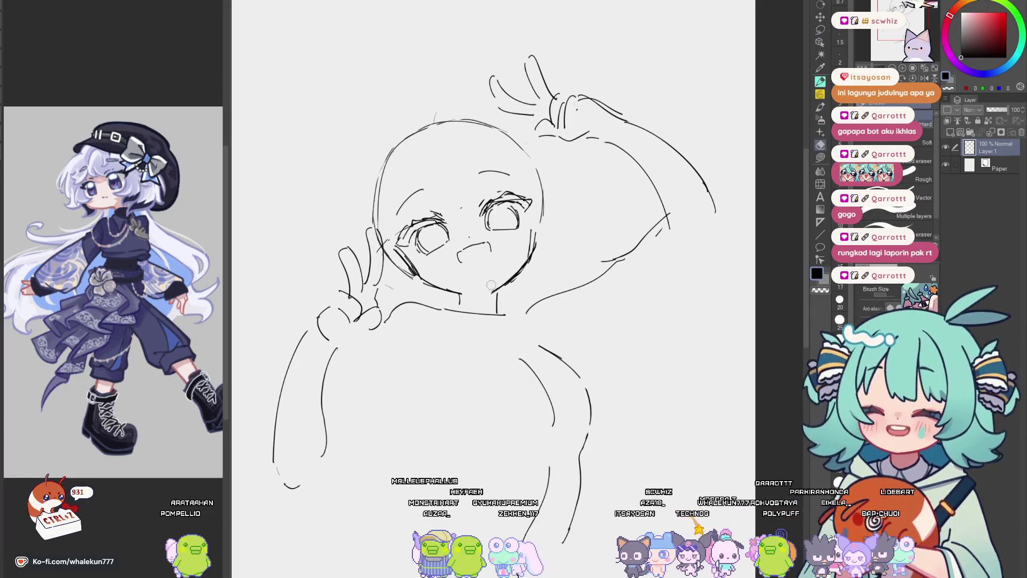
pyautogui.press('p')
pyautogui.moveTo(506, 275); pyautogui.dragTo(509, 286)
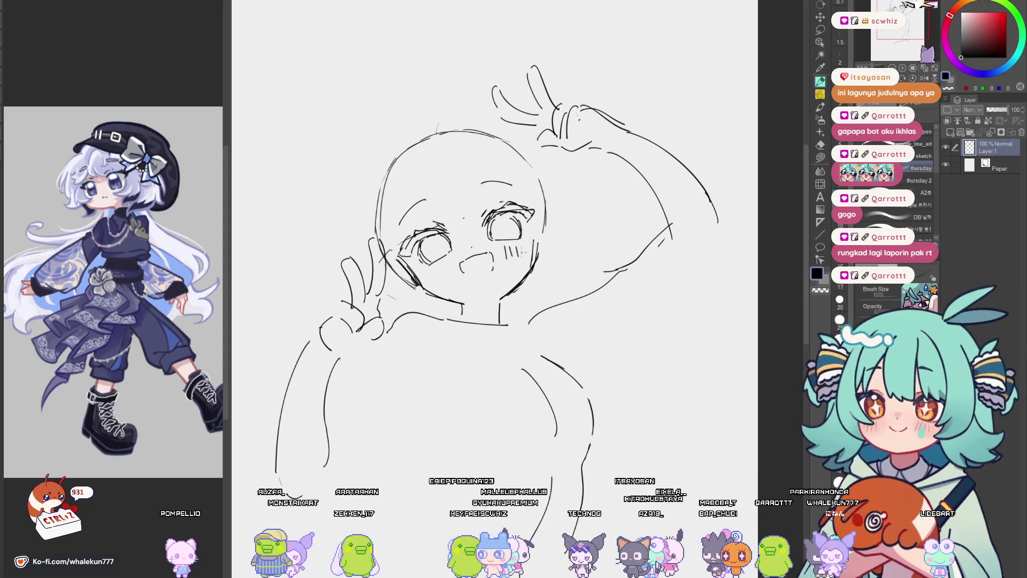
pyautogui.press('h')
pyautogui.press('h')
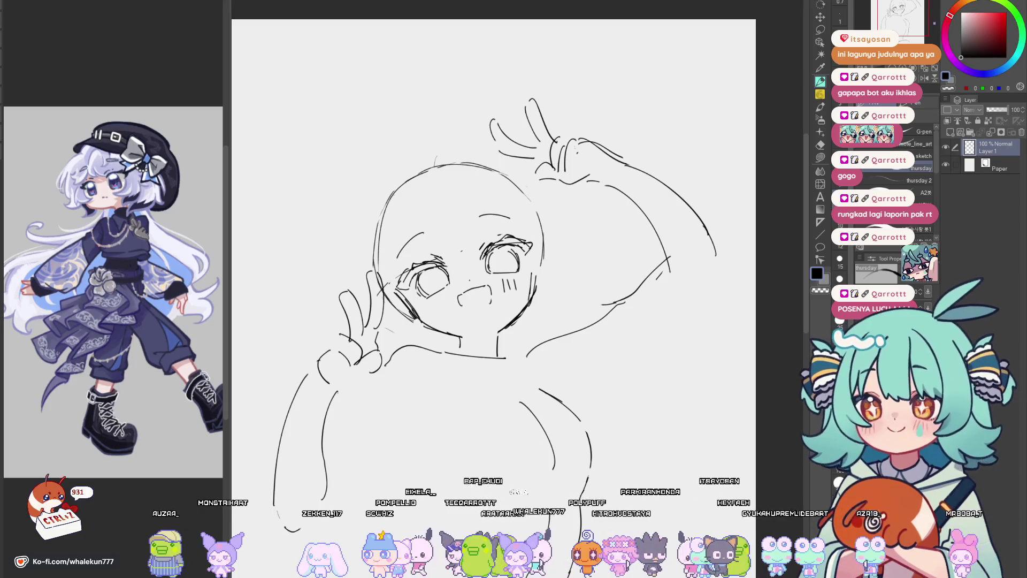
pyautogui.moveTo(482, 267); pyautogui.dragTo(528, 236)
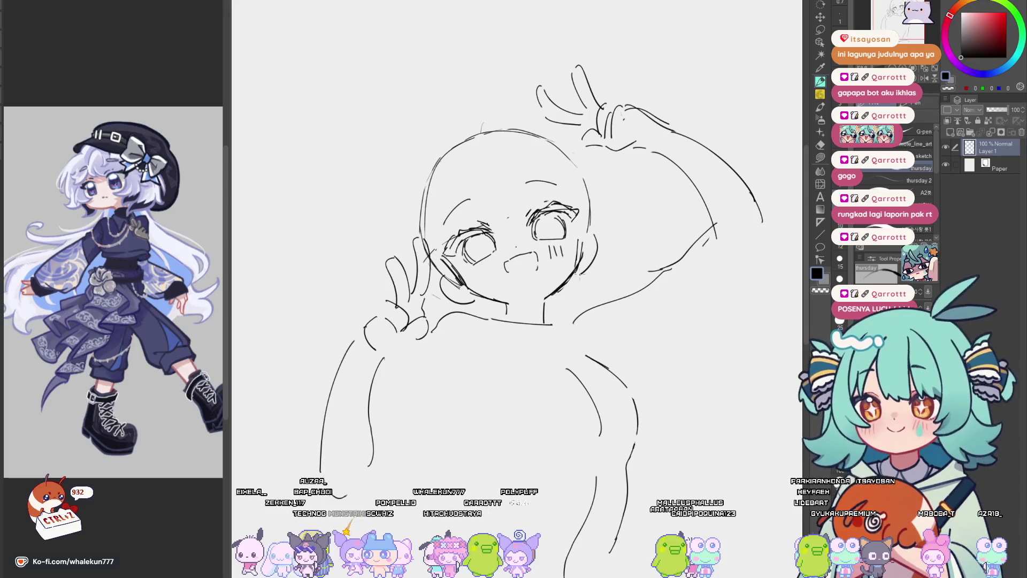
pyautogui.moveTo(582, 273); pyautogui.dragTo(588, 214)
pyautogui.scroll(-3, 598, 295)
pyautogui.scroll(2, 598, 294)
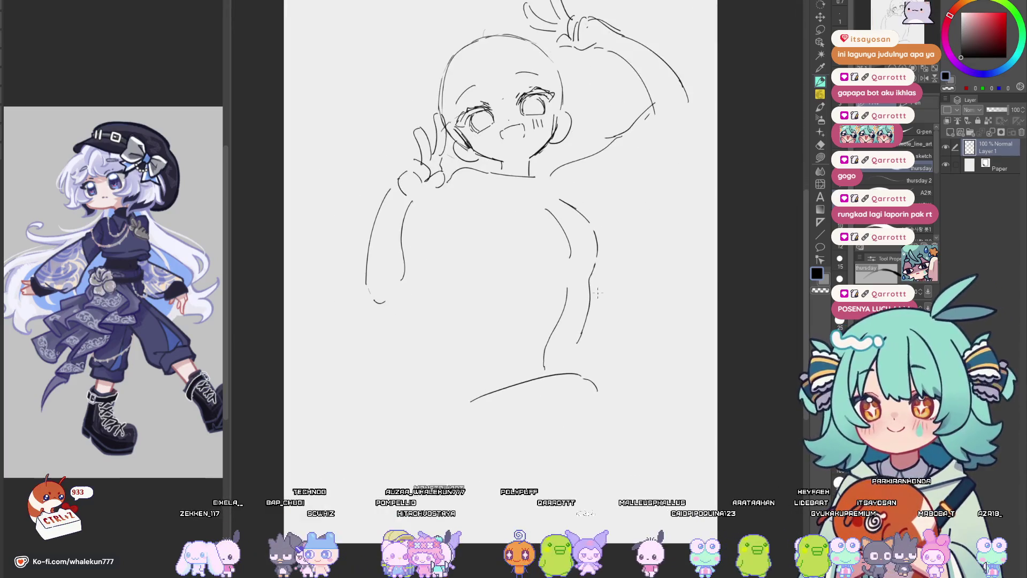
# Erase the stray bottom curve and redraw the lowered peace-sign arm with a wide curved sleeve.
pyautogui.press('e')
pyautogui.moveTo(487, 400)
pyautogui.mouseDown()
pyautogui.moveTo(544, 388)
pyautogui.moveTo(601, 428)
pyautogui.moveTo(603, 385)
pyautogui.mouseUp()
pyautogui.click(821, 83)
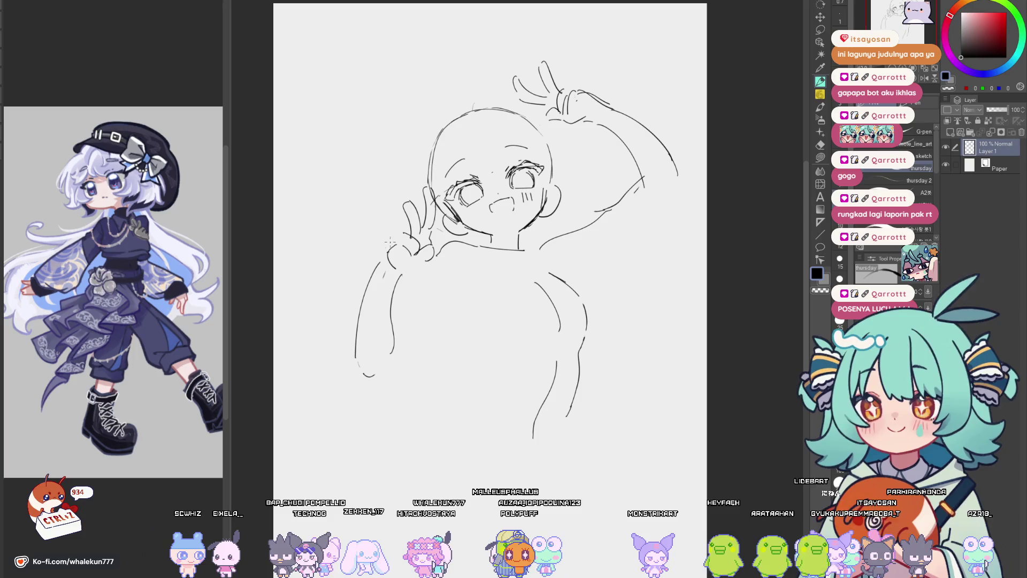
pyautogui.moveTo(390, 247); pyautogui.dragTo(384, 274)
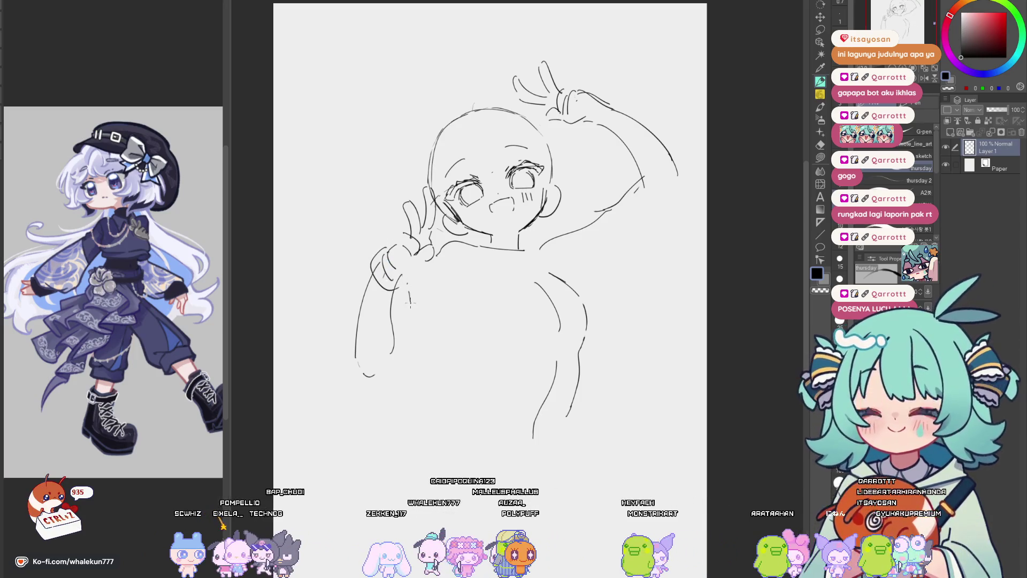
pyautogui.hotkey('ctrl', 'z')
pyautogui.moveTo(356, 358); pyautogui.dragTo(368, 278)
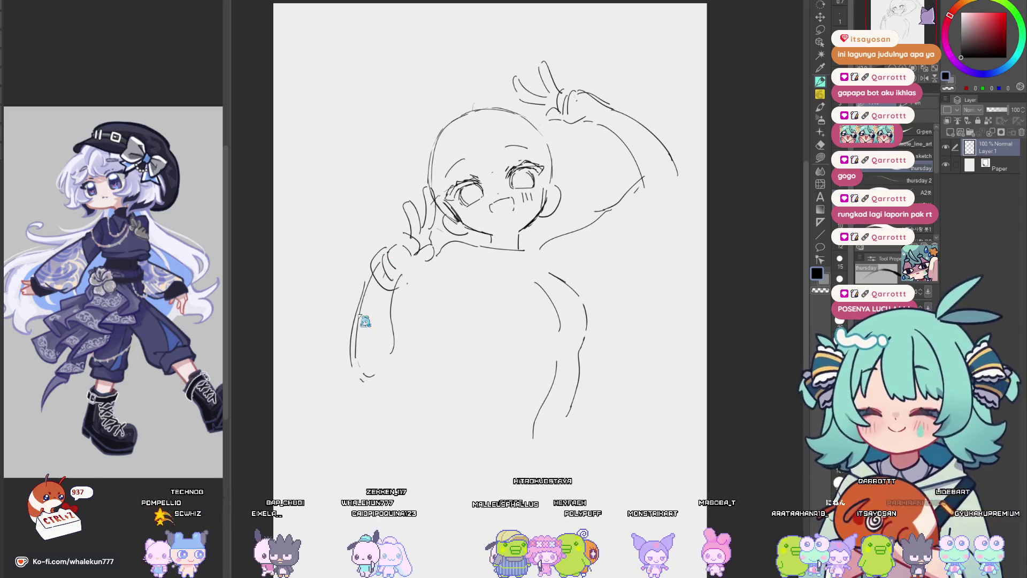
pyautogui.moveTo(332, 353)
pyautogui.mouseDown()
pyautogui.moveTo(371, 387)
pyautogui.moveTo(428, 345)
pyautogui.mouseUp()
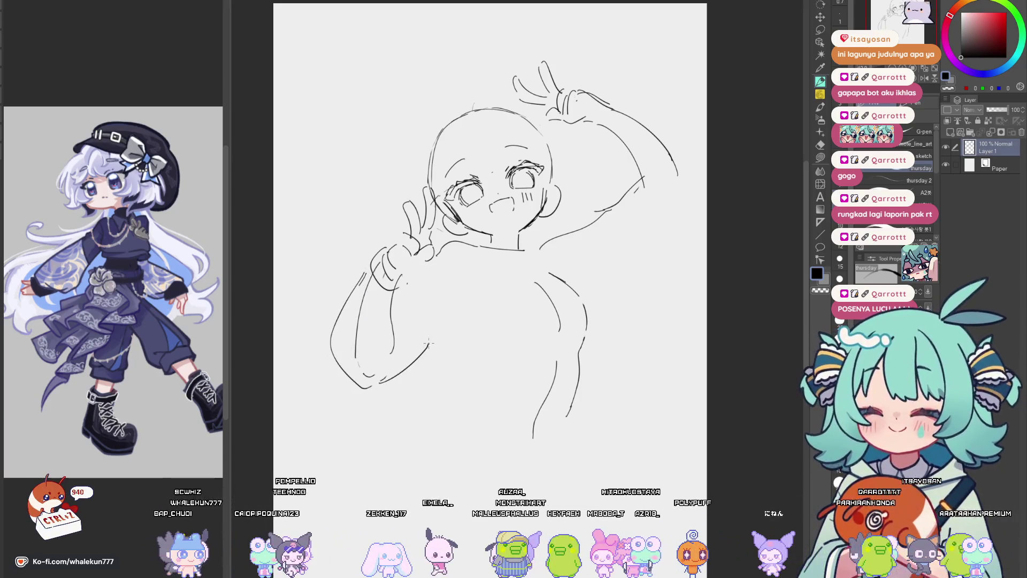
pyautogui.moveTo(406, 278)
pyautogui.mouseDown()
pyautogui.moveTo(406, 354)
pyautogui.moveTo(417, 354)
pyautogui.moveTo(408, 355)
pyautogui.mouseUp()
pyautogui.hotkey('ctrl', 'z')
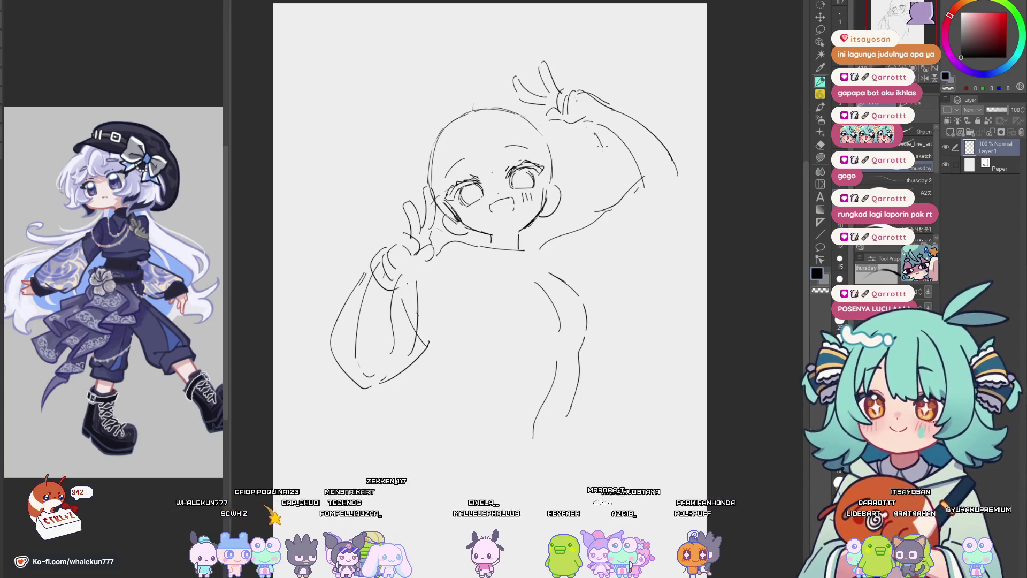
# Rework the raised arm and hand strokes, checking them in a mirrored view.
pyautogui.moveTo(607, 213); pyautogui.dragTo(653, 187)
pyautogui.hotkey('ctrl', 'z')
pyautogui.moveTo(591, 140); pyautogui.dragTo(652, 222)
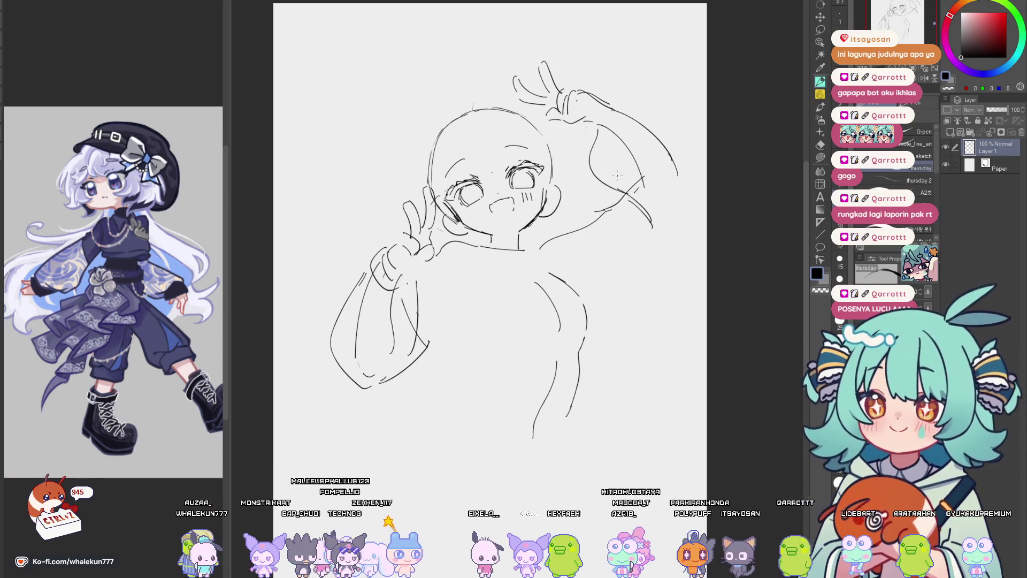
pyautogui.press('h')
pyautogui.press('h')
pyautogui.hotkey('ctrl', 'z')
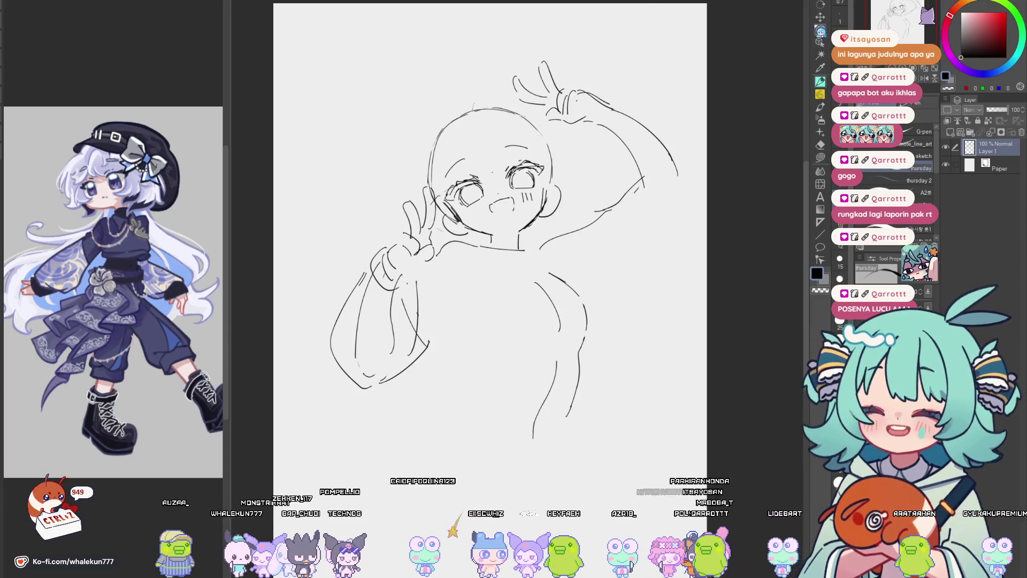
# Lasso-select the hat and raised-arm area.
pyautogui.press('m')
pyautogui.press('h')
pyautogui.scroll(3, 523, 160)
pyautogui.moveTo(406, 234)
pyautogui.mouseDown()
pyautogui.moveTo(334, 291)
pyautogui.moveTo(535, 142)
pyautogui.mouseUp()
# Drop the selection and redraw the raised arm's outer line as a fuller sleeve, checking mirrored.
pyautogui.press('h')
pyautogui.press('k')
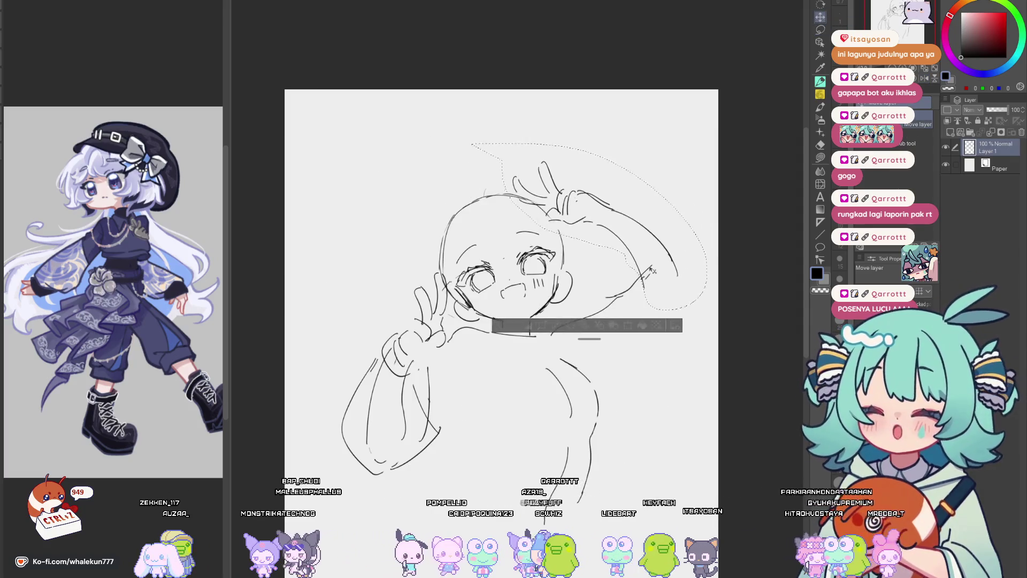
pyautogui.hotkey('ctrl', 'd')
pyautogui.press('p')
pyautogui.moveTo(599, 228)
pyautogui.mouseDown()
pyautogui.moveTo(553, 188)
pyautogui.moveTo(600, 272)
pyautogui.moveTo(621, 270)
pyautogui.moveTo(581, 319)
pyautogui.moveTo(643, 303)
pyautogui.mouseUp()
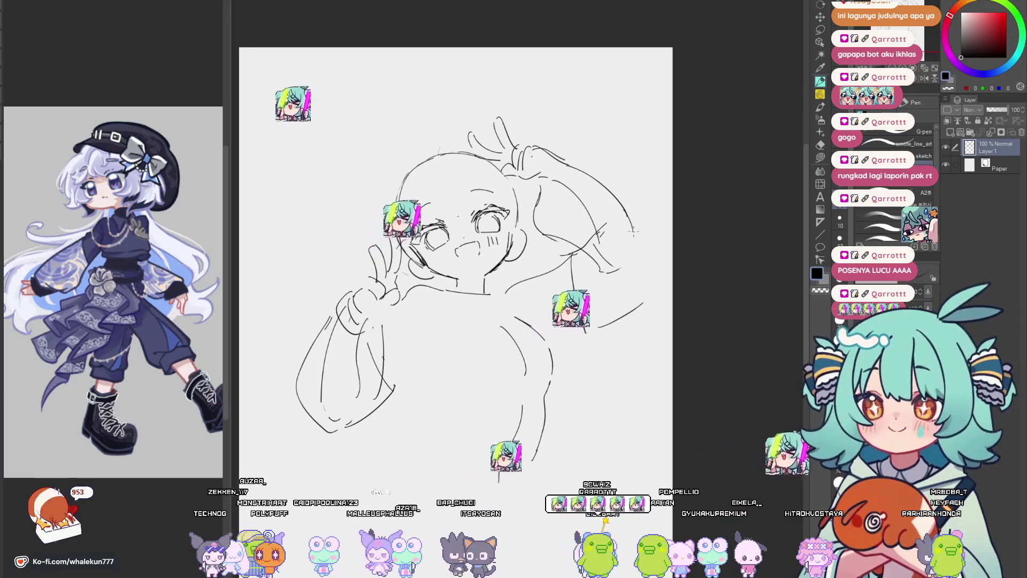
pyautogui.press('h')
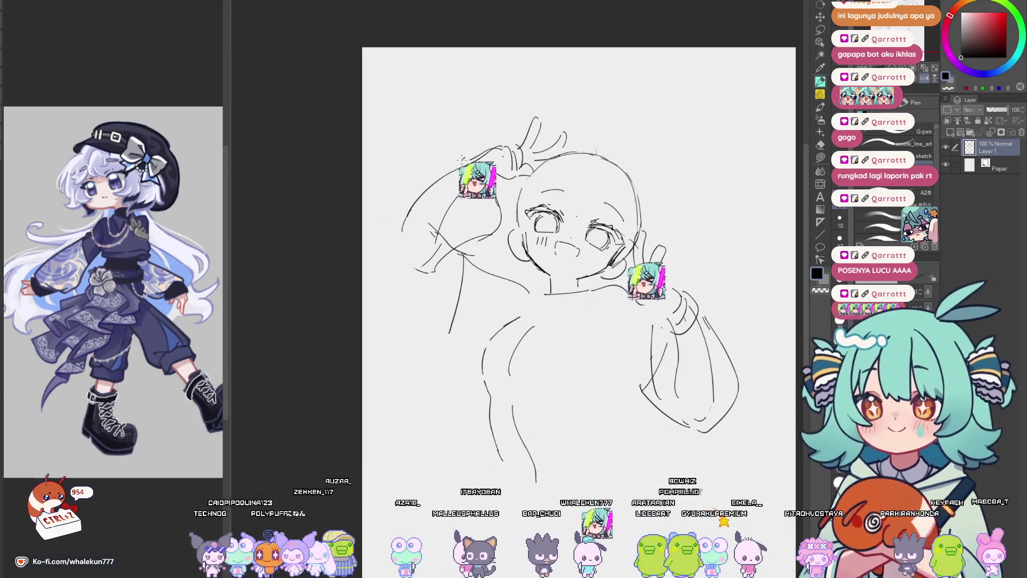
pyautogui.moveTo(464, 156)
pyautogui.mouseDown()
pyautogui.moveTo(381, 267)
pyautogui.moveTo(430, 321)
pyautogui.mouseUp()
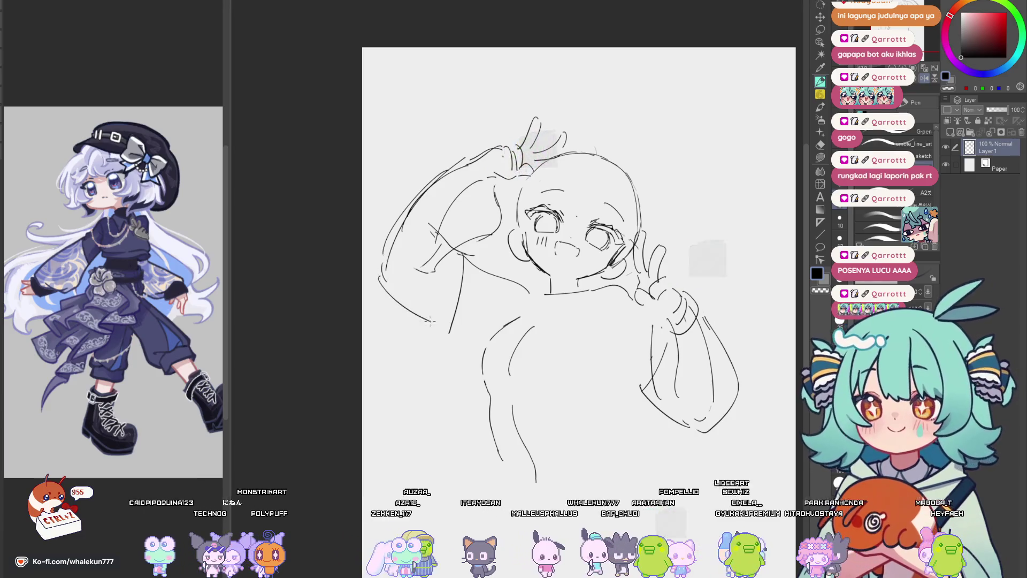
pyautogui.press('h')
# Undo a stray stroke below the arm and add short hair and chin strokes.
pyautogui.hotkey('ctrl', 'z')
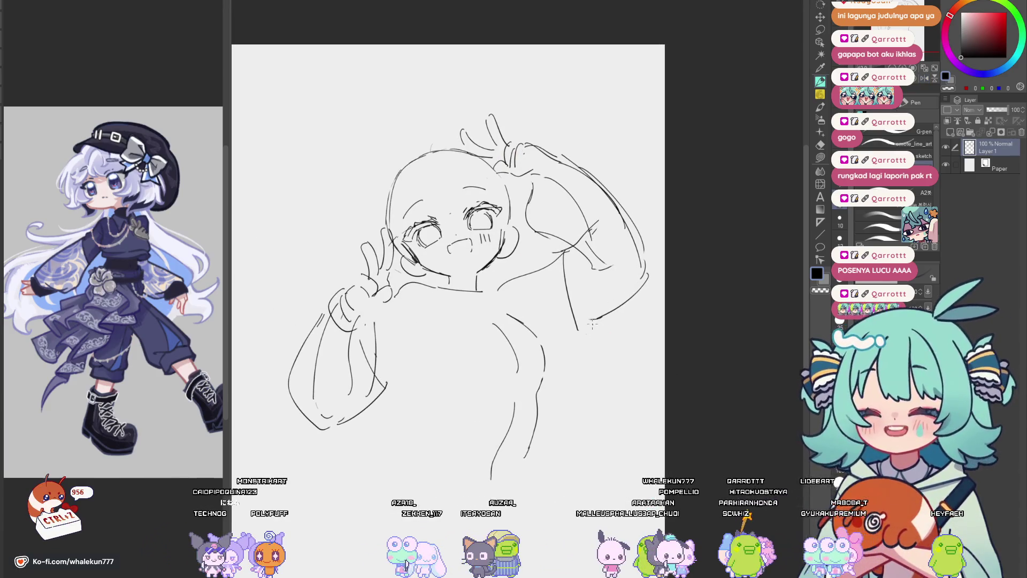
pyautogui.moveTo(559, 250); pyautogui.dragTo(527, 269)
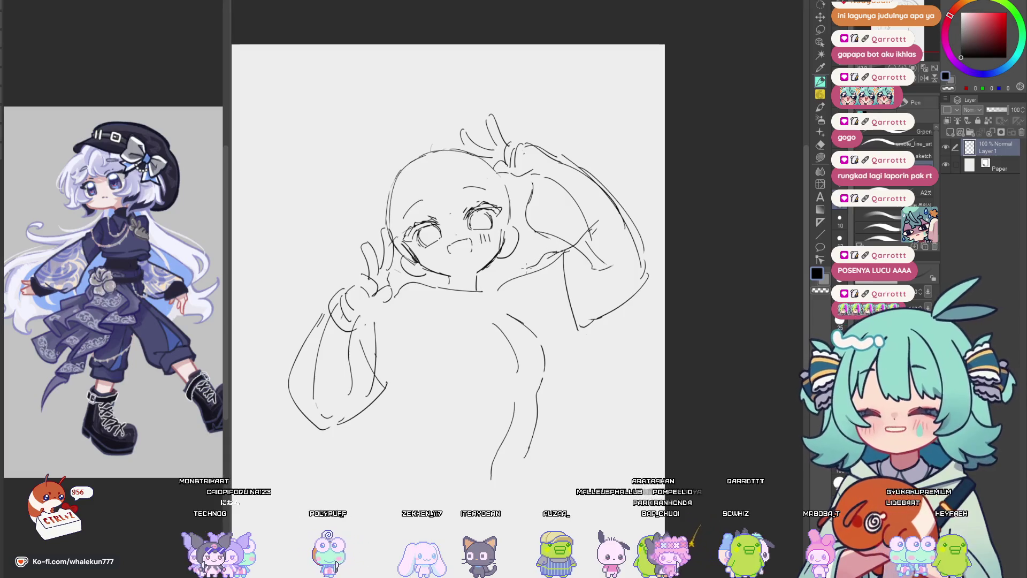
pyautogui.moveTo(449, 282)
pyautogui.mouseDown()
pyautogui.moveTo(436, 278)
pyautogui.moveTo(458, 301)
pyautogui.mouseUp()
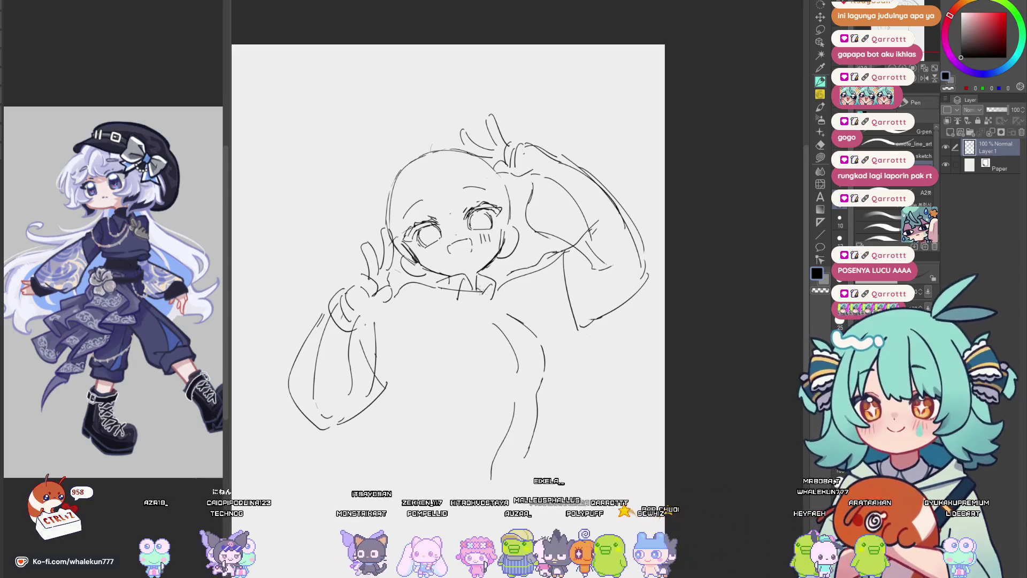
# Draw the V-shaped collar under the chin and add torso strokes beside the left sleeve.
pyautogui.moveTo(469, 293)
pyautogui.mouseDown()
pyautogui.moveTo(445, 315)
pyautogui.moveTo(409, 281)
pyautogui.moveTo(447, 312)
pyautogui.moveTo(479, 300)
pyautogui.mouseUp()
pyautogui.hotkey('ctrl', 'z')
pyautogui.moveTo(390, 302); pyautogui.dragTo(420, 341)
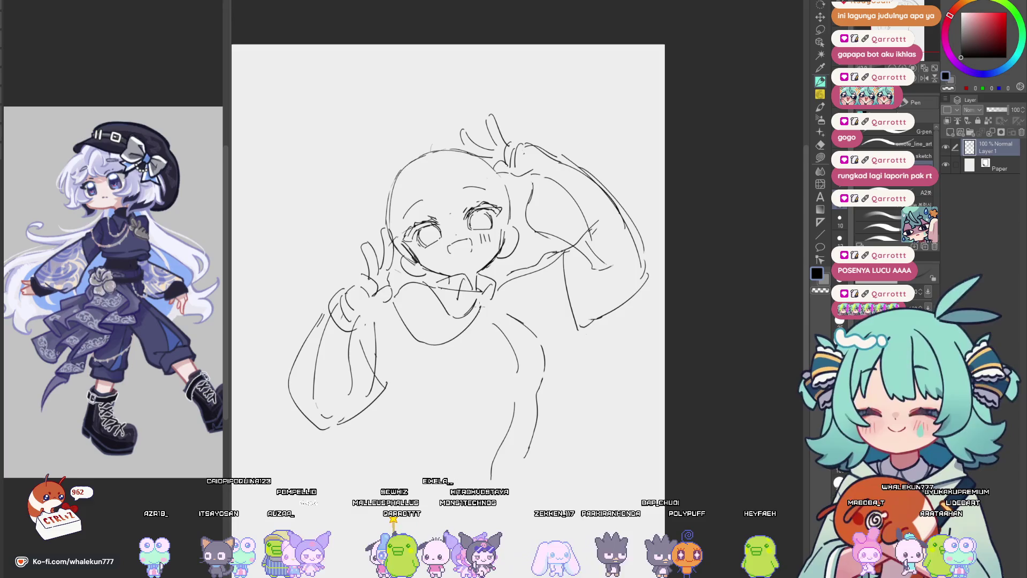
pyautogui.moveTo(387, 385); pyautogui.dragTo(419, 363)
pyautogui.moveTo(490, 336); pyautogui.dragTo(479, 310)
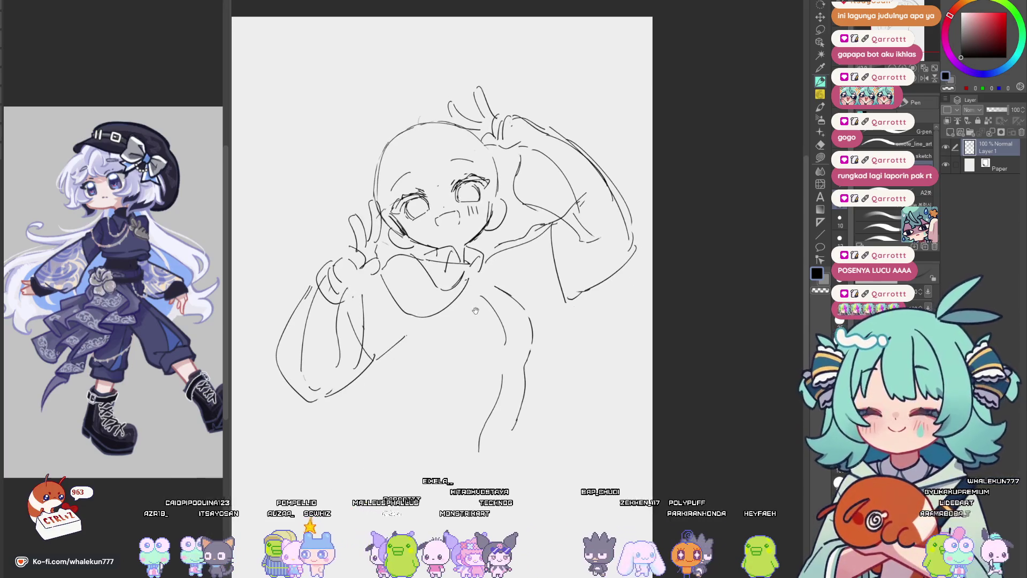
pyautogui.moveTo(409, 334)
pyautogui.mouseDown()
pyautogui.moveTo(413, 357)
pyautogui.moveTo(395, 371)
pyautogui.mouseUp()
pyautogui.moveTo(403, 379)
pyautogui.mouseDown()
pyautogui.moveTo(402, 346)
pyautogui.moveTo(407, 356)
pyautogui.moveTo(457, 315)
pyautogui.moveTo(539, 321)
pyautogui.mouseUp()
pyautogui.hotkey('ctrl', 'z')
# Flip the canvas horizontally to check proportions, then return it to normal.
pyautogui.press('h')
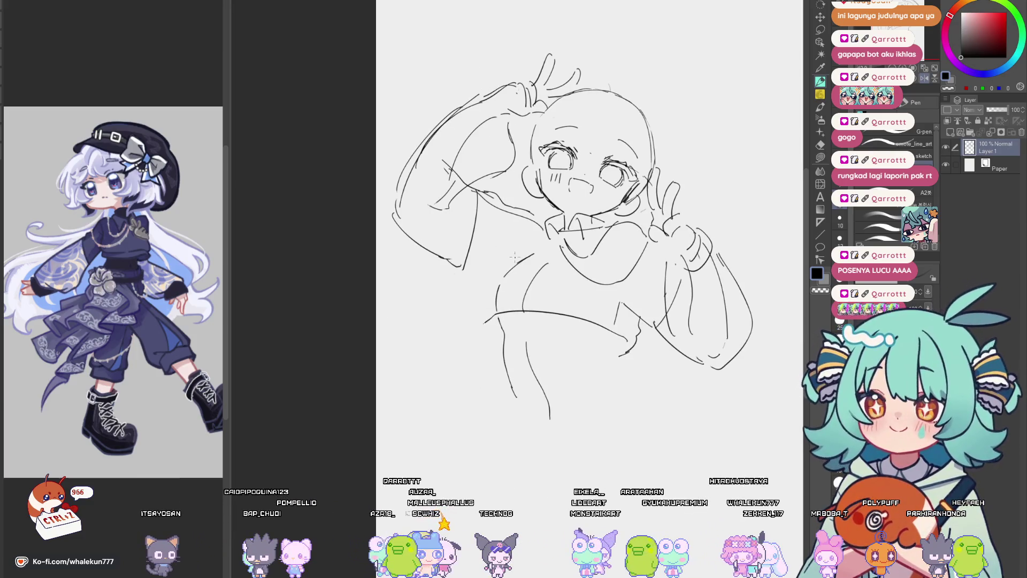
pyautogui.press('h')
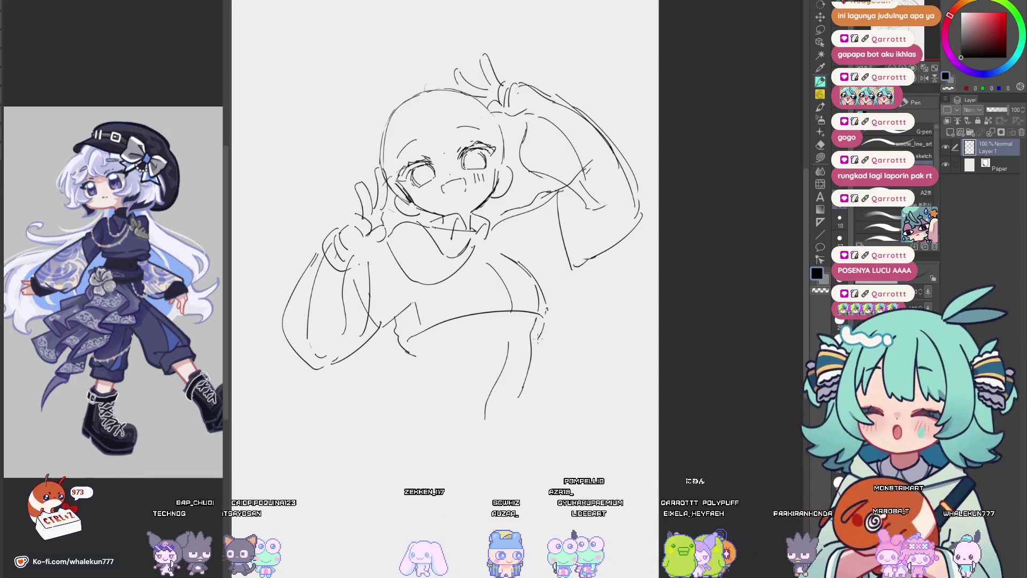
pyautogui.press('e')
pyautogui.press('h')
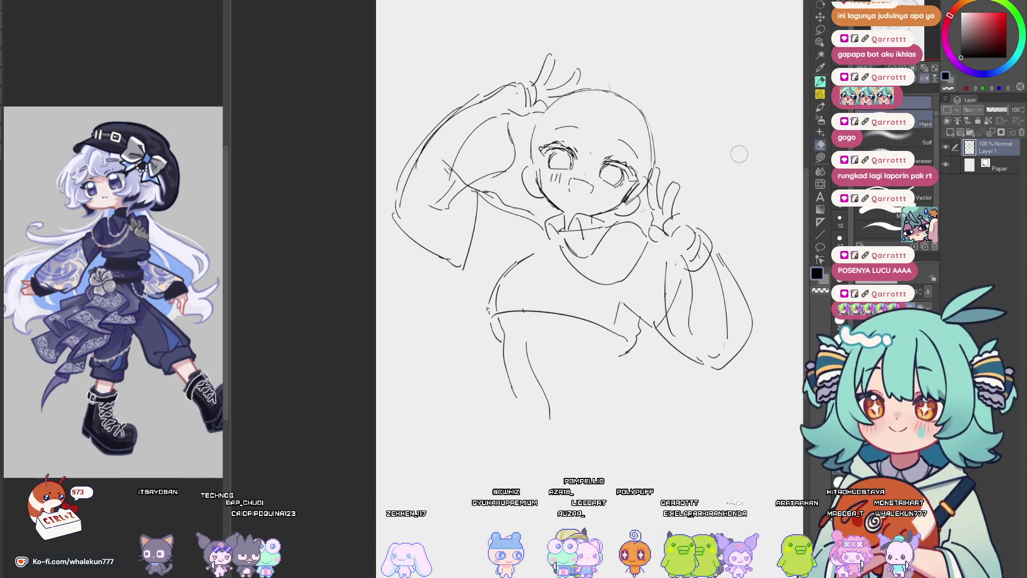
pyautogui.press('p')
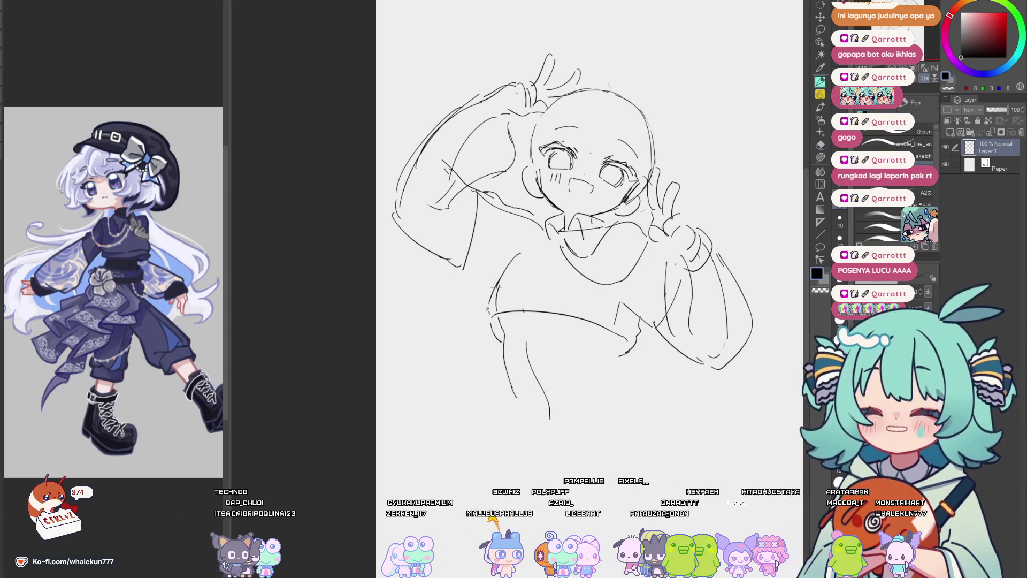
pyautogui.press('h')
pyautogui.scroll(3, 447, 200)
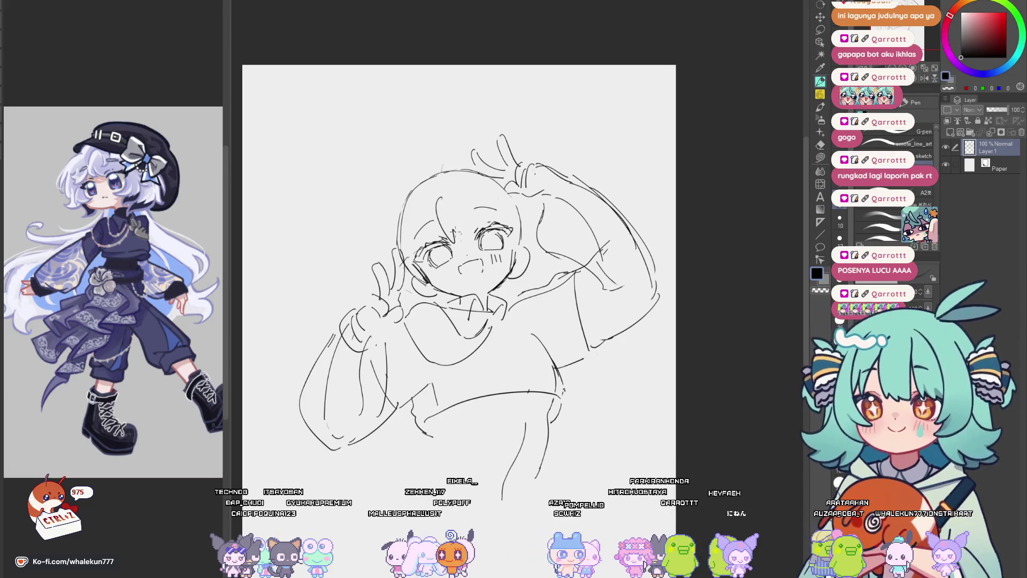
pyautogui.hotkey('ctrl', 'z')
pyautogui.moveTo(439, 196)
pyautogui.mouseDown()
pyautogui.moveTo(454, 236)
pyautogui.moveTo(473, 241)
pyautogui.moveTo(508, 221)
pyautogui.mouseUp()
pyautogui.moveTo(436, 221)
pyautogui.mouseDown()
pyautogui.moveTo(412, 262)
pyautogui.moveTo(399, 236)
pyautogui.mouseUp()
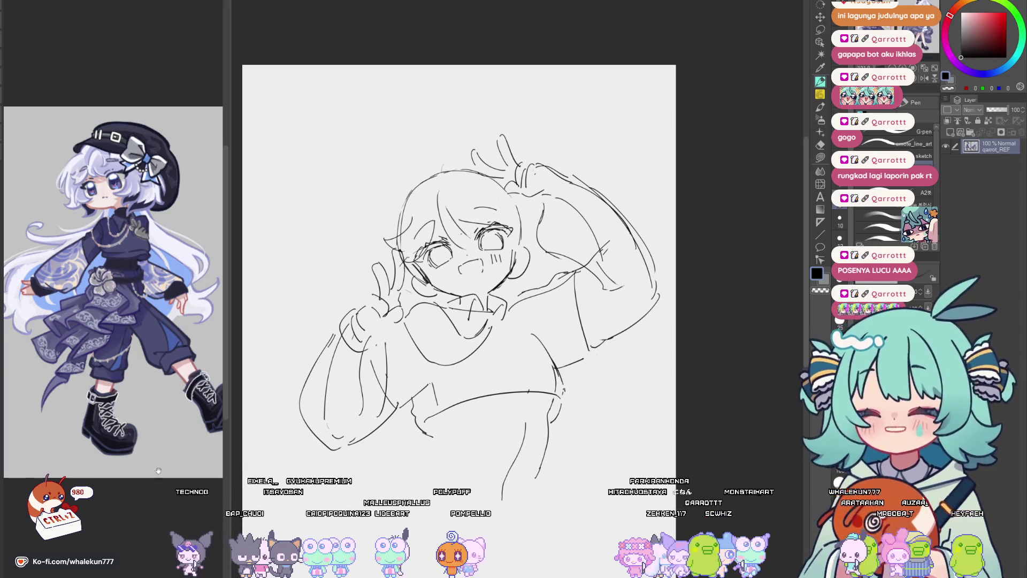
pyautogui.scroll(-5, 161, 294)
pyautogui.click(481, 275)
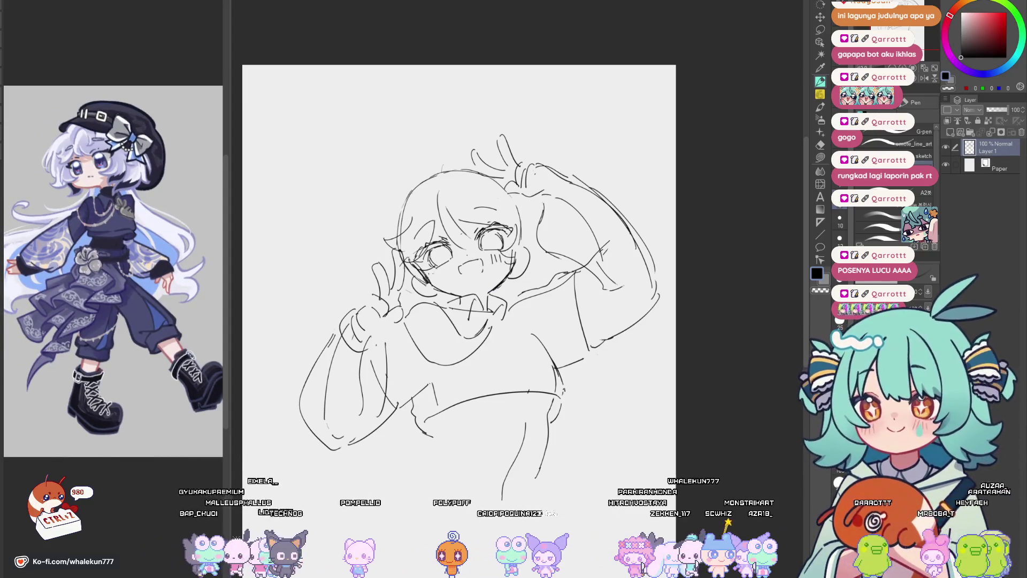
pyautogui.moveTo(455, 267)
pyautogui.mouseDown()
pyautogui.moveTo(448, 249)
pyautogui.moveTo(510, 256)
pyautogui.moveTo(516, 272)
pyautogui.moveTo(495, 286)
pyautogui.moveTo(514, 278)
pyautogui.mouseUp()
pyautogui.hotkey('ctrl', 'z')
pyautogui.hotkey('ctrl', 'z')
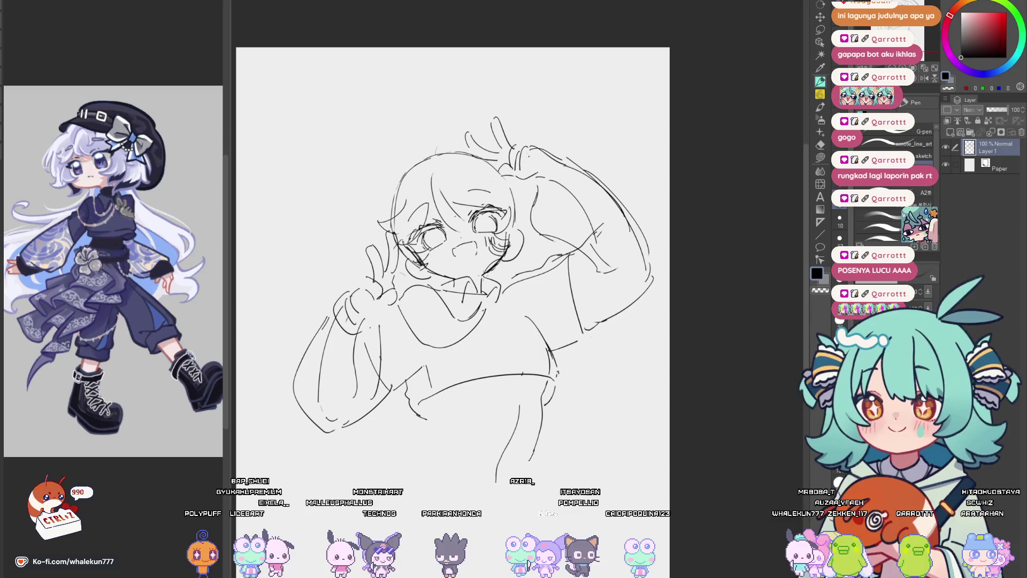
pyautogui.moveTo(488, 276); pyautogui.dragTo(491, 303)
pyautogui.scroll(-1, 452, 254)
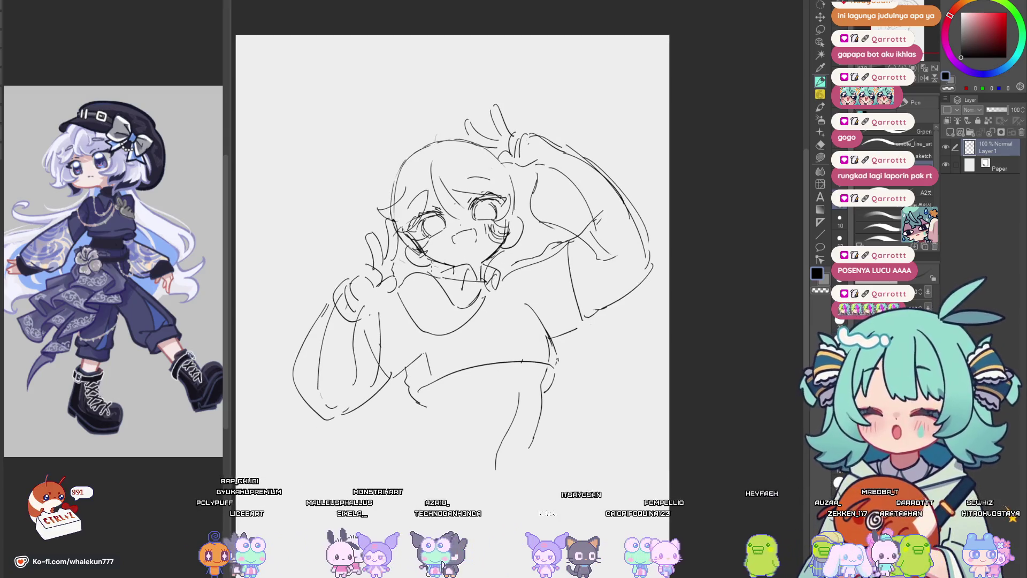
pyautogui.moveTo(428, 263); pyautogui.dragTo(456, 295)
pyautogui.scroll(2, 452, 254)
pyautogui.moveTo(394, 202); pyautogui.dragTo(450, 157)
pyautogui.moveTo(515, 217); pyautogui.dragTo(506, 203)
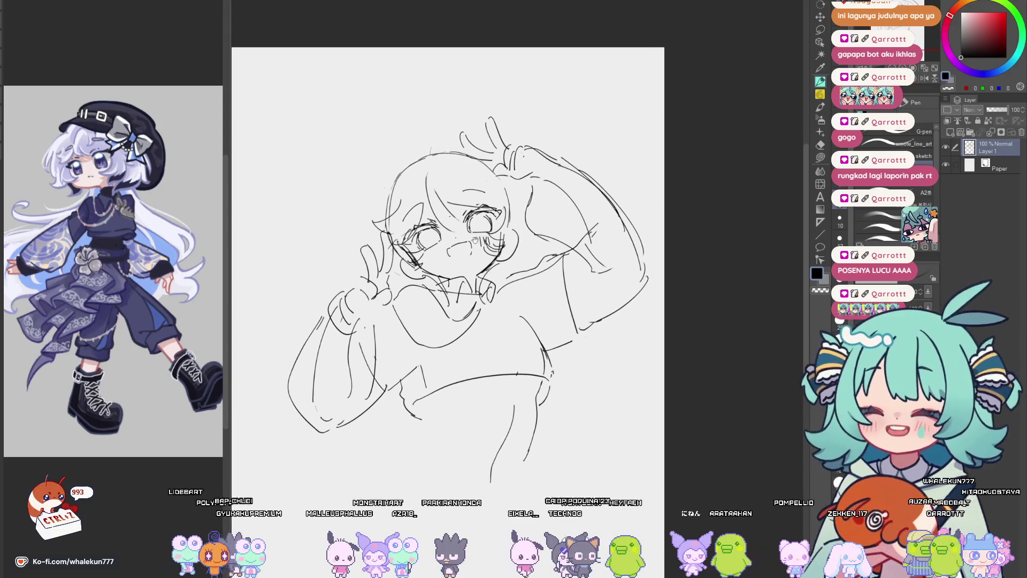
pyautogui.scroll(2, 386, 173)
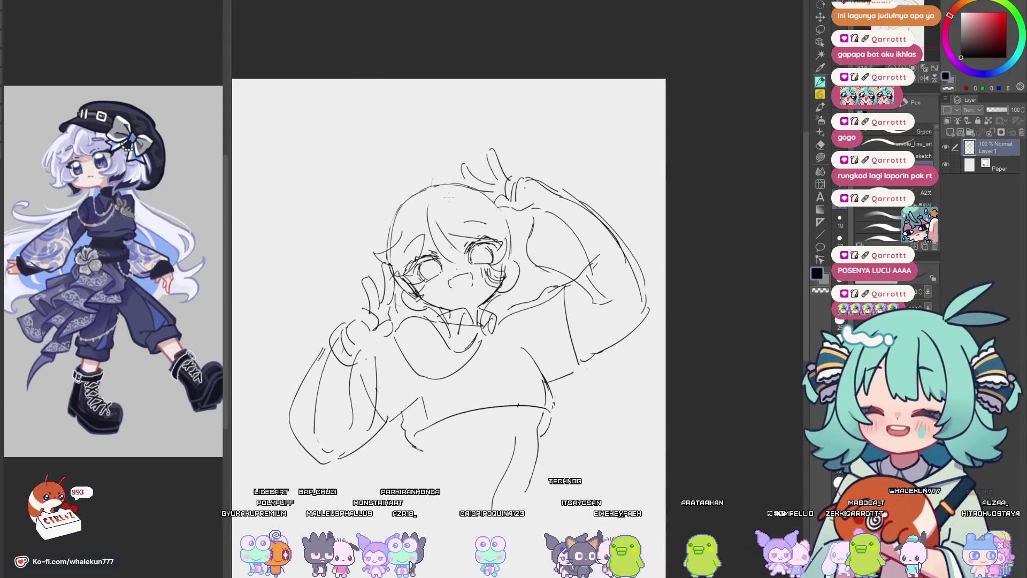
pyautogui.moveTo(558, 393)
pyautogui.mouseDown()
pyautogui.moveTo(600, 359)
pyautogui.moveTo(600, 277)
pyautogui.moveTo(598, 296)
pyautogui.mouseUp()
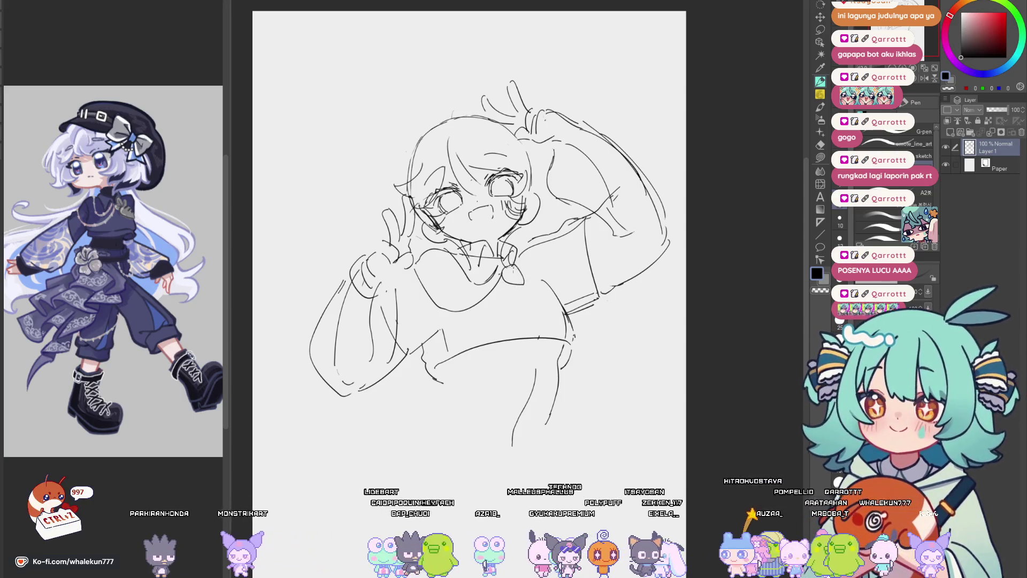
# Sketch a curve above the waist and a line across the hips.
pyautogui.moveTo(523, 256); pyautogui.dragTo(514, 217)
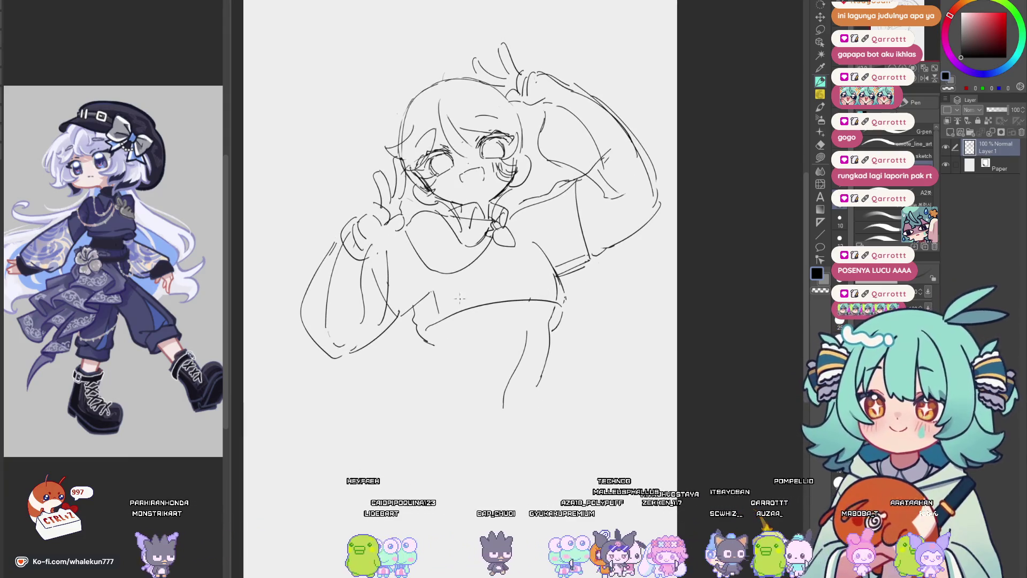
pyautogui.moveTo(423, 324); pyautogui.dragTo(517, 289)
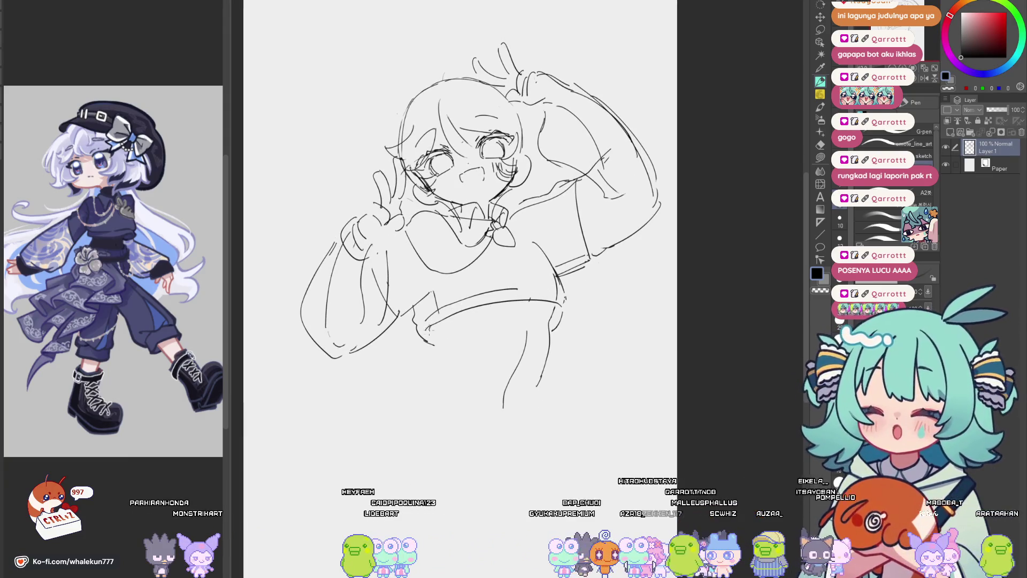
pyautogui.scroll(-3, 508, 294)
pyautogui.scroll(2, 509, 292)
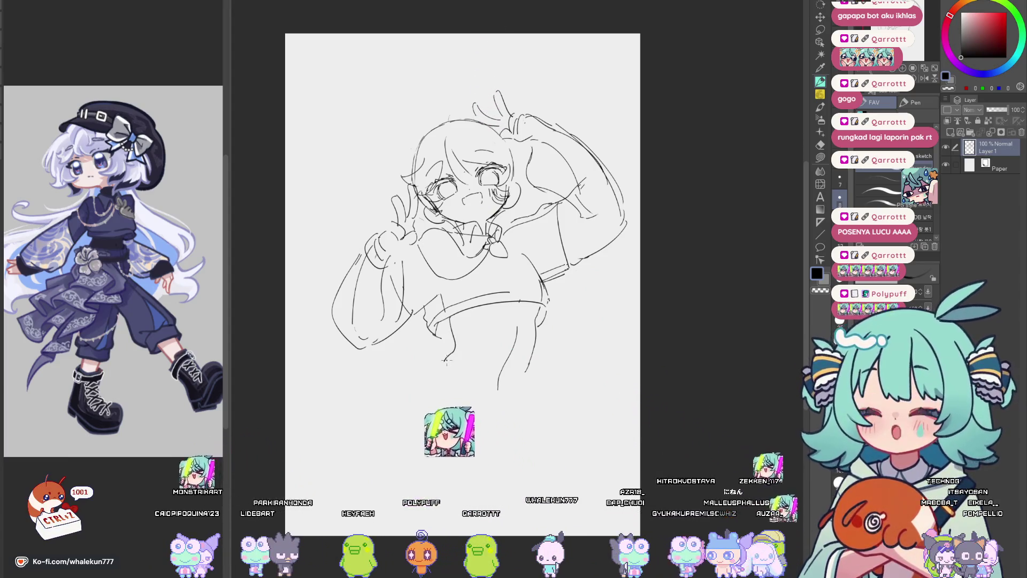
pyautogui.moveTo(453, 358)
pyautogui.mouseDown()
pyautogui.moveTo(500, 368)
pyautogui.moveTo(527, 353)
pyautogui.moveTo(510, 315)
pyautogui.moveTo(508, 369)
pyautogui.mouseUp()
# Erase a stray stroke near the hips and draw a small flower shape below the torso.
pyautogui.press('e')
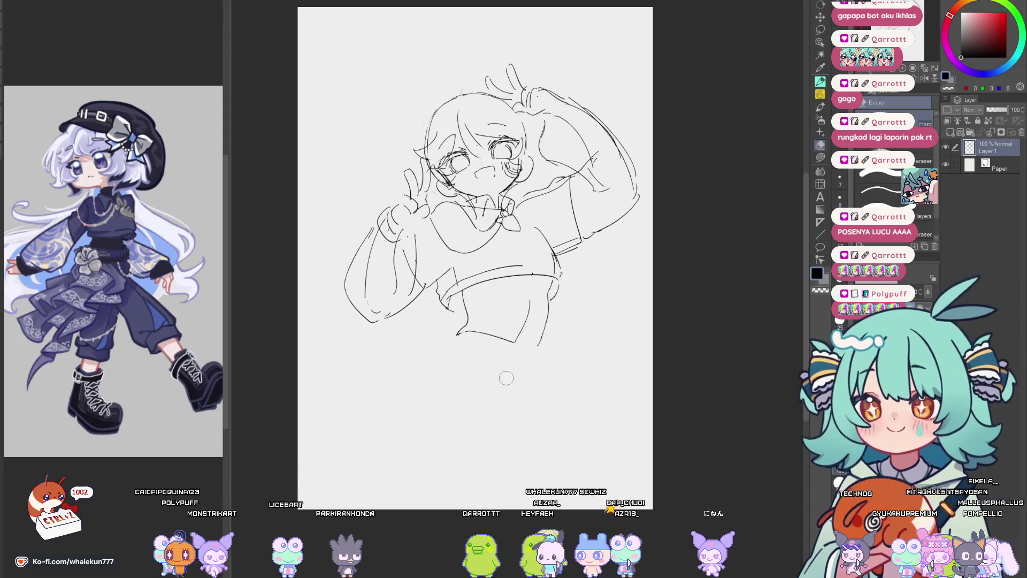
pyautogui.moveTo(531, 292)
pyautogui.mouseDown()
pyautogui.moveTo(513, 340)
pyautogui.moveTo(510, 321)
pyautogui.mouseUp()
pyautogui.press('p')
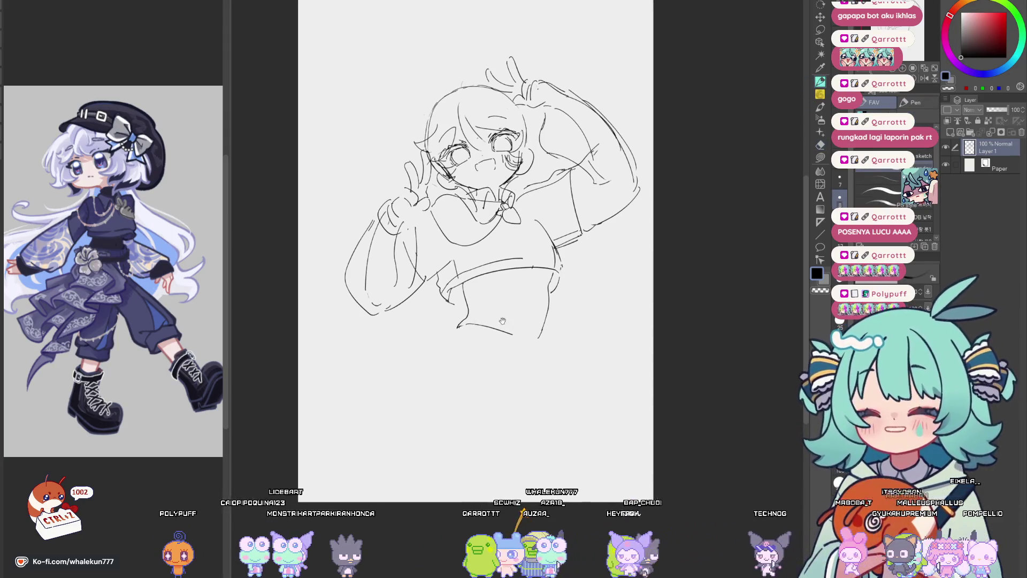
pyautogui.moveTo(441, 328)
pyautogui.mouseDown()
pyautogui.moveTo(451, 315)
pyautogui.moveTo(467, 332)
pyautogui.moveTo(431, 342)
pyautogui.moveTo(455, 356)
pyautogui.mouseUp()
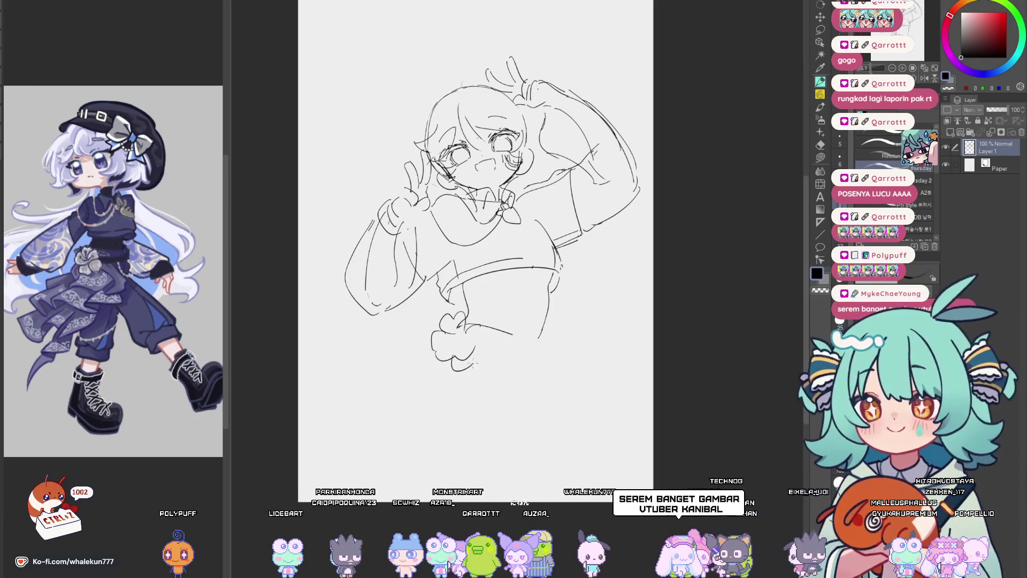
pyautogui.moveTo(516, 335)
pyautogui.mouseDown()
pyautogui.moveTo(488, 343)
pyautogui.moveTo(427, 393)
pyautogui.moveTo(514, 349)
pyautogui.mouseUp()
# Undo the two leg strokes and stretch the whole sketch slightly taller with Ctrl+T.
pyautogui.hotkey('ctrl', 'z')
pyautogui.hotkey('ctrl', 'z')
pyautogui.hotkey('ctrl', 'z')
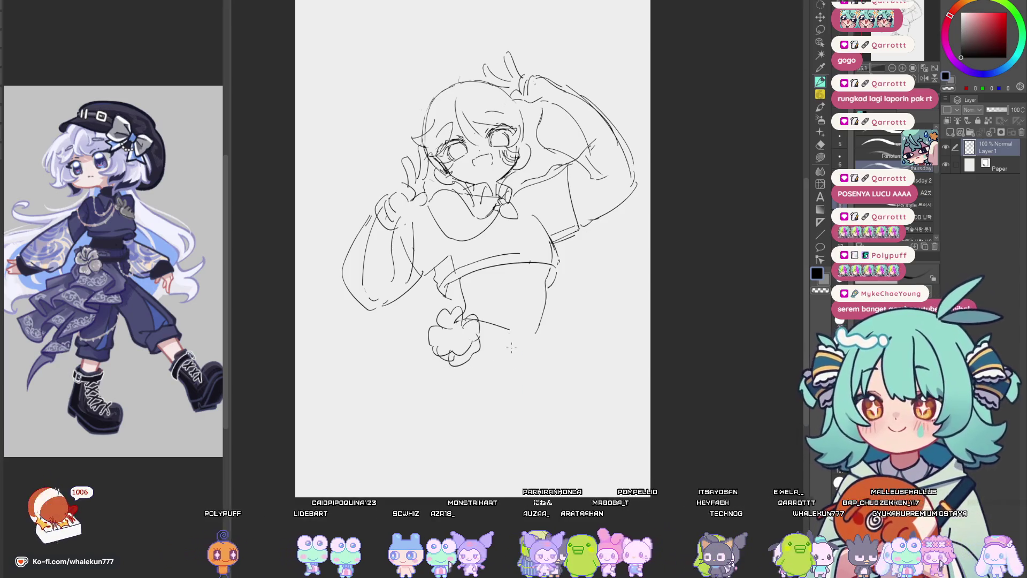
pyautogui.scroll(-2, 538, 377)
pyautogui.hotkey('ctrl', 't')
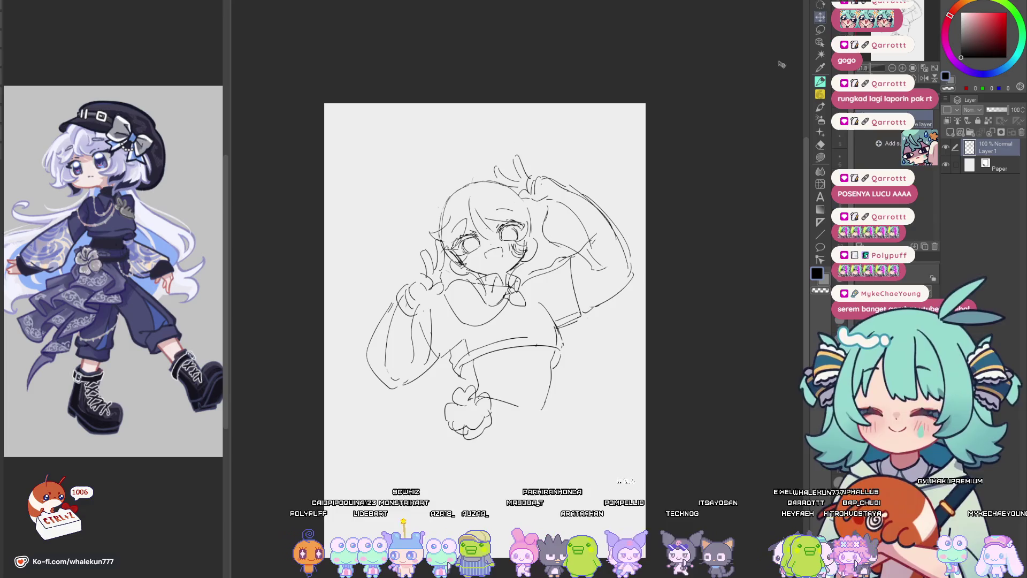
pyautogui.moveTo(500, 444)
pyautogui.mouseDown()
pyautogui.moveTo(498, 480)
pyautogui.moveTo(495, 434)
pyautogui.mouseUp()
pyautogui.press('Return')
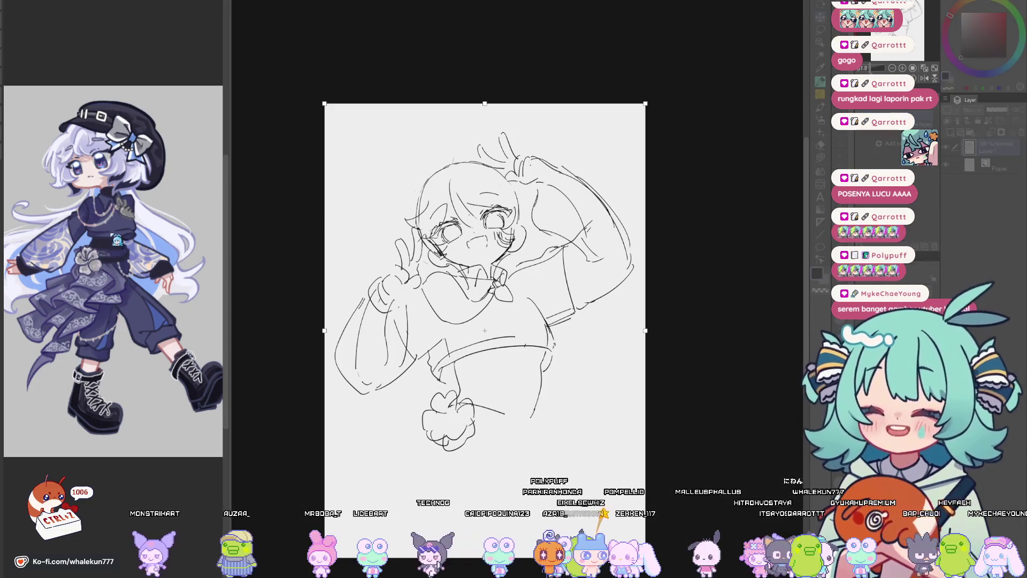
# Change the canvas to a square size and reposition the sketch within it.
pyautogui.hotkey('ctrl', 'alt', 'c')
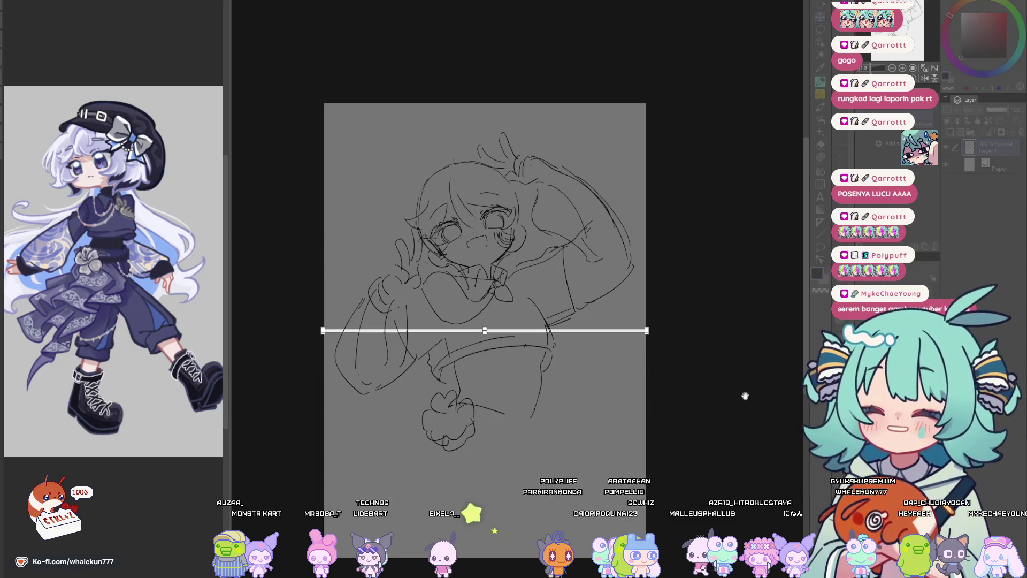
pyautogui.press('Return')
pyautogui.press('k')
pyautogui.moveTo(583, 282); pyautogui.dragTo(587, 333)
pyautogui.hotkey('ctrl', '+')
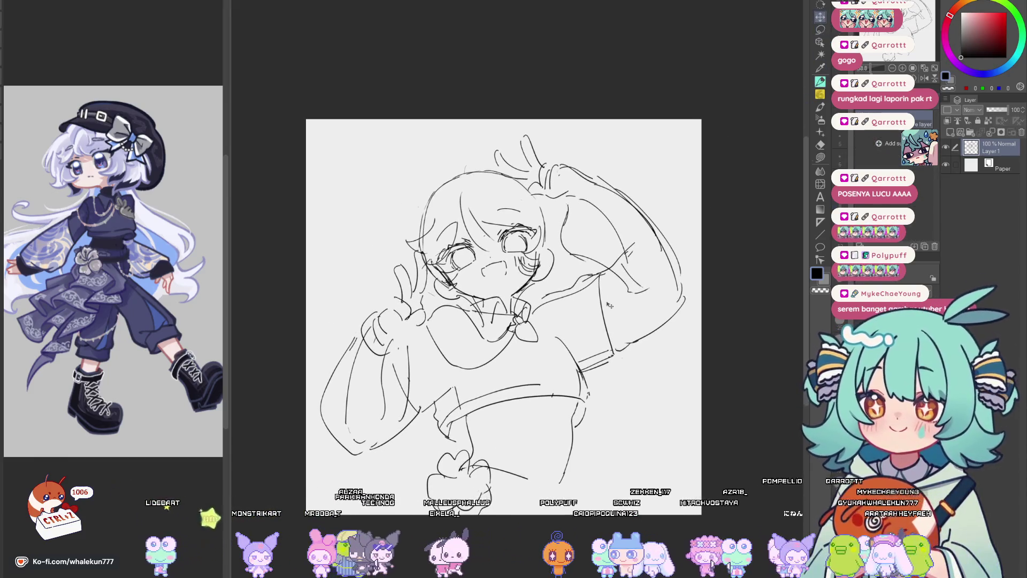
# Move the sketch slightly down and draw lower-body lines around the heart shape.
pyautogui.moveTo(588, 289); pyautogui.dragTo(588, 298)
pyautogui.moveTo(733, 207); pyautogui.dragTo(736, 145)
pyautogui.press('p')
pyautogui.moveTo(503, 452)
pyautogui.mouseDown()
pyautogui.moveTo(533, 422)
pyautogui.moveTo(553, 426)
pyautogui.mouseUp()
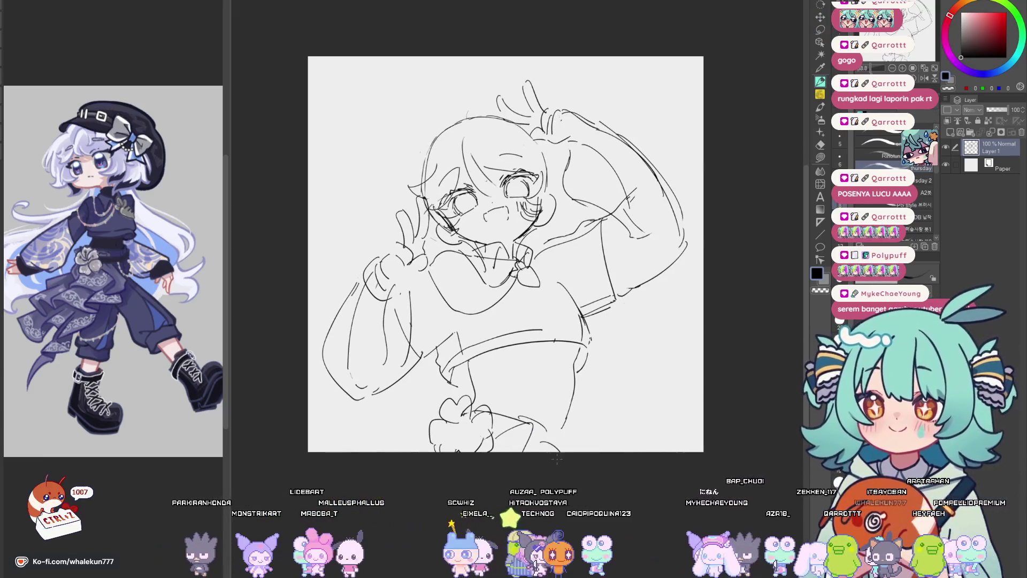
pyautogui.moveTo(420, 423); pyautogui.dragTo(402, 452)
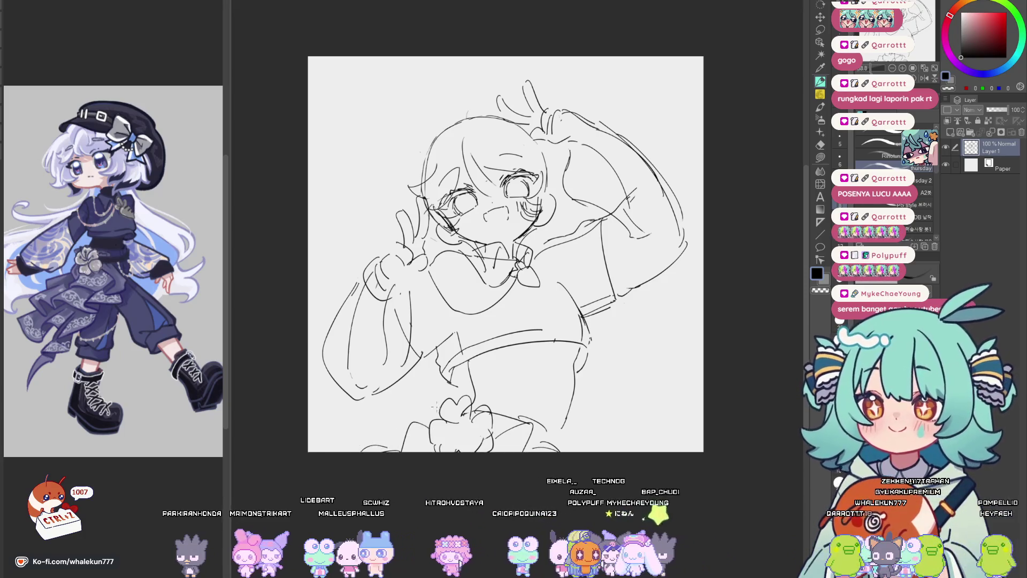
pyautogui.moveTo(426, 396); pyautogui.dragTo(444, 413)
pyautogui.moveTo(554, 350); pyautogui.dragTo(548, 367)
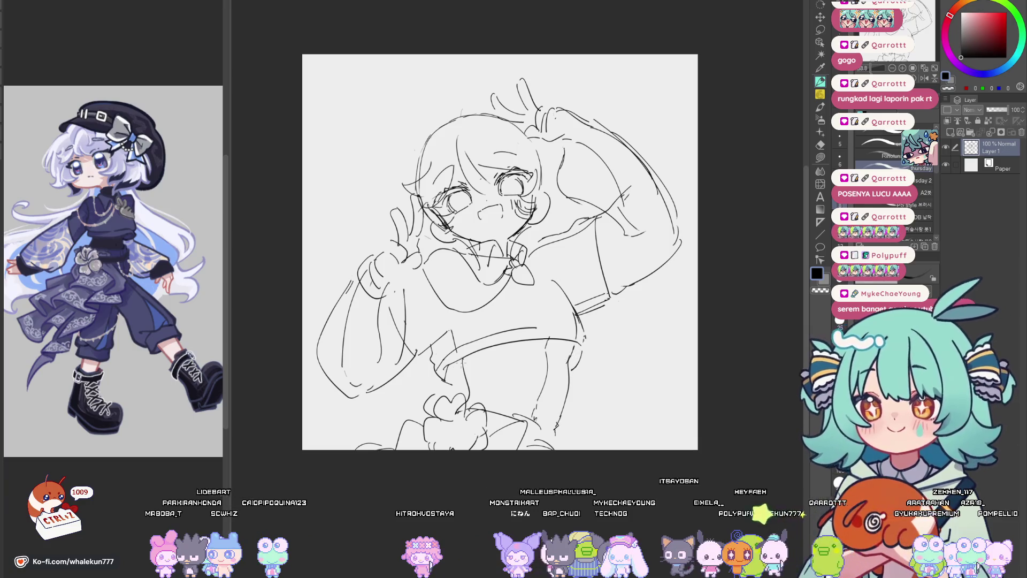
# Redraw a short stroke by the raised hand and bring up the character reference image.
pyautogui.moveTo(513, 331)
pyautogui.mouseDown()
pyautogui.moveTo(534, 396)
pyautogui.moveTo(576, 355)
pyautogui.moveTo(606, 457)
pyautogui.mouseUp()
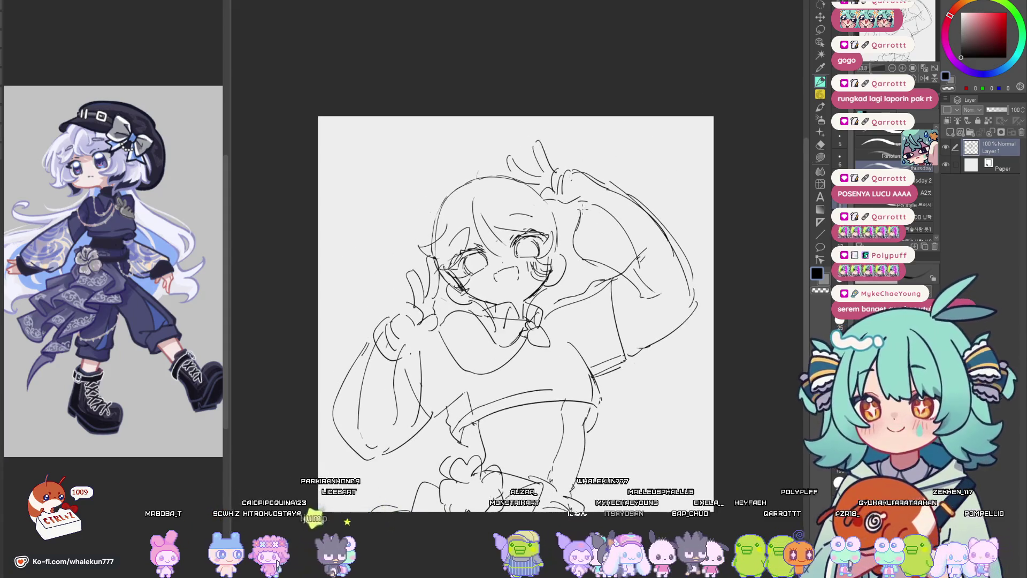
pyautogui.moveTo(602, 182); pyautogui.dragTo(579, 206)
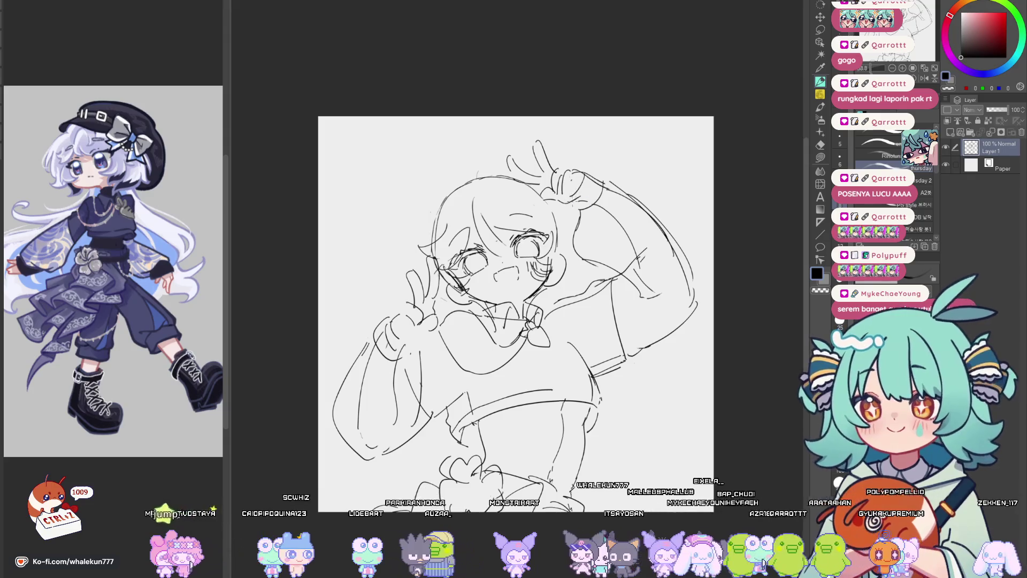
pyautogui.moveTo(579, 238); pyautogui.dragTo(596, 230)
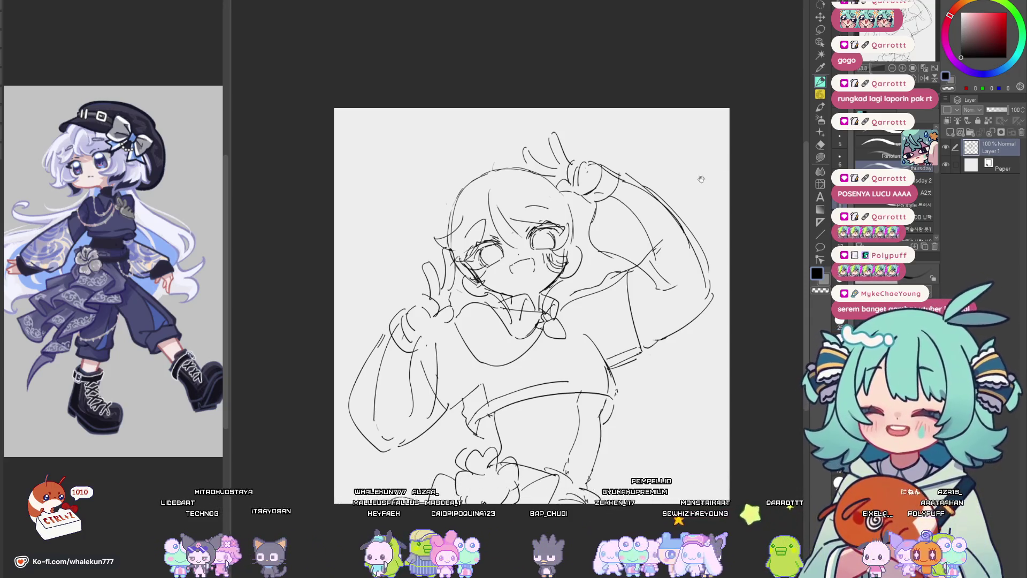
pyautogui.moveTo(719, 163); pyautogui.dragTo(698, 205)
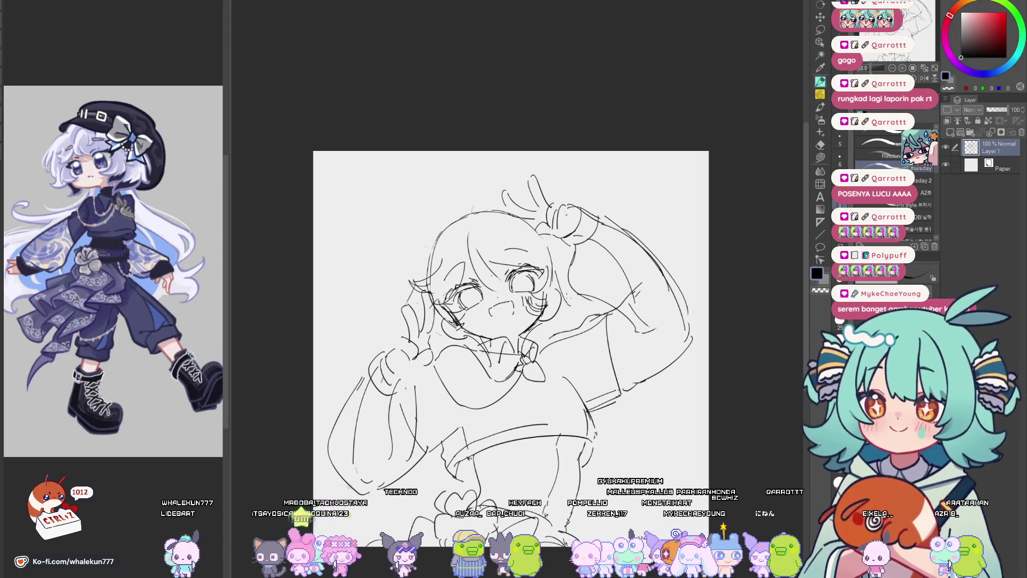
pyautogui.click(177, 423)
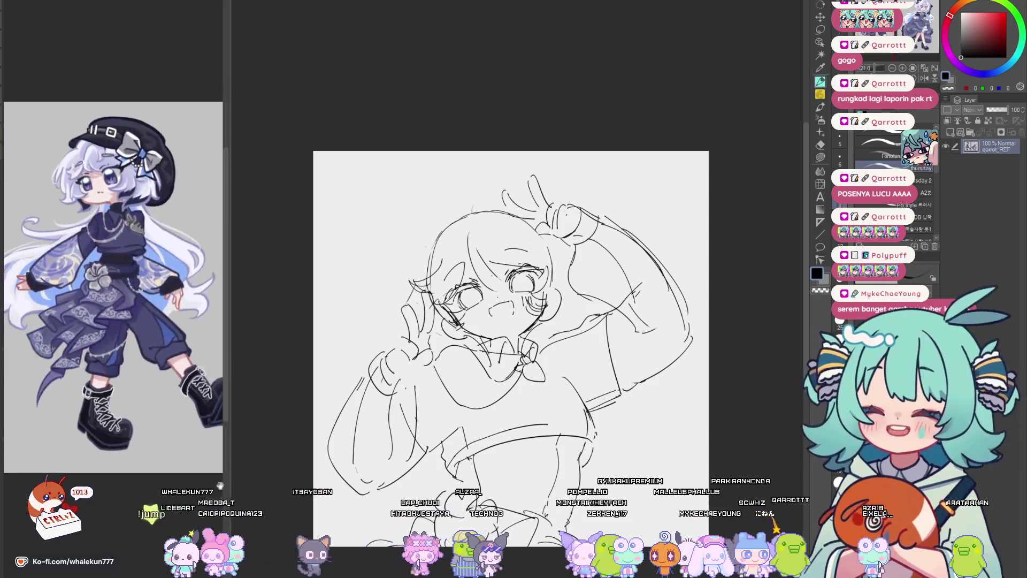
# Return to the main canvas and sketch collar and chest lines.
pyautogui.click(637, 404)
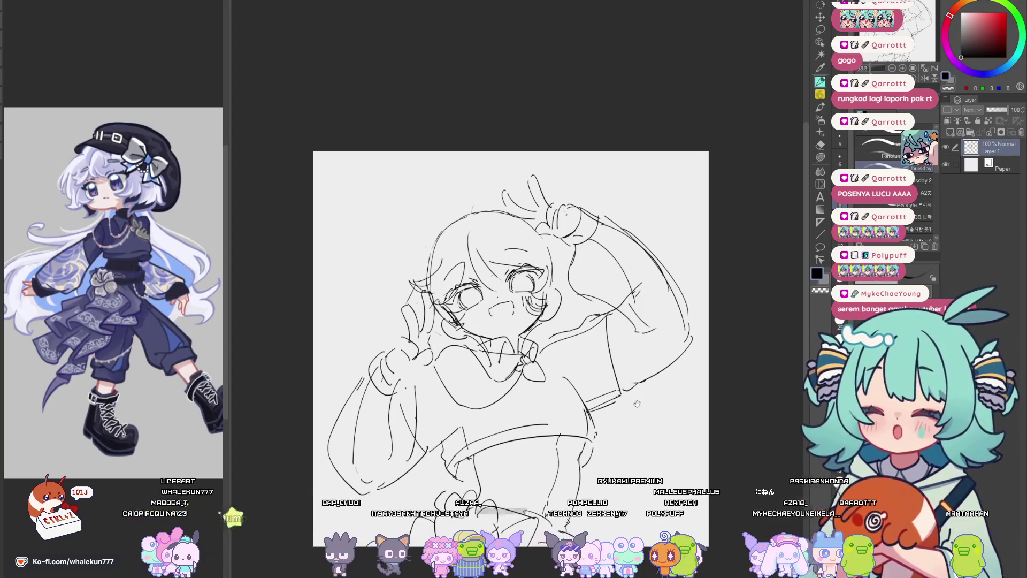
pyautogui.moveTo(637, 404); pyautogui.dragTo(625, 381)
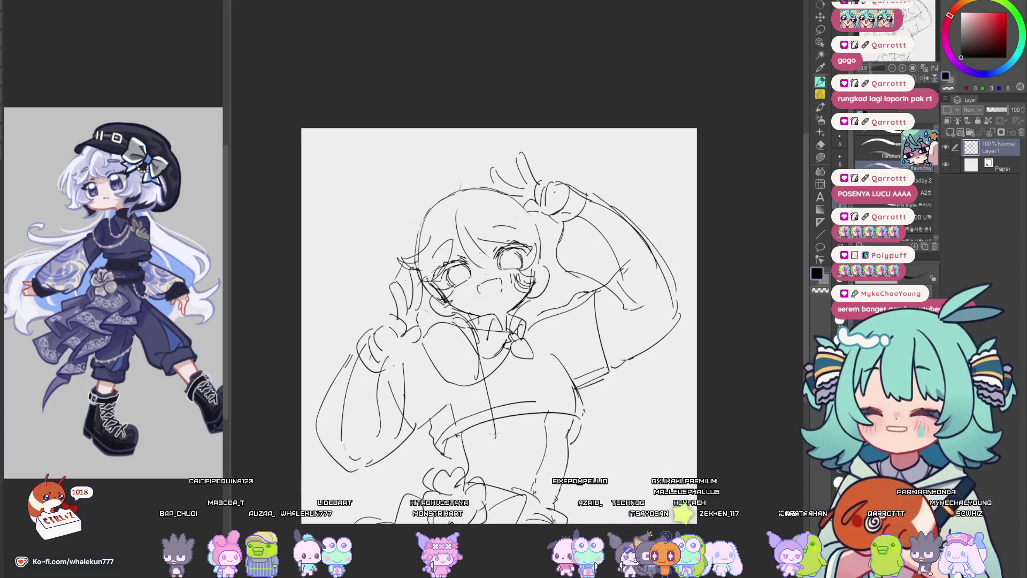
pyautogui.moveTo(515, 374); pyautogui.dragTo(521, 424)
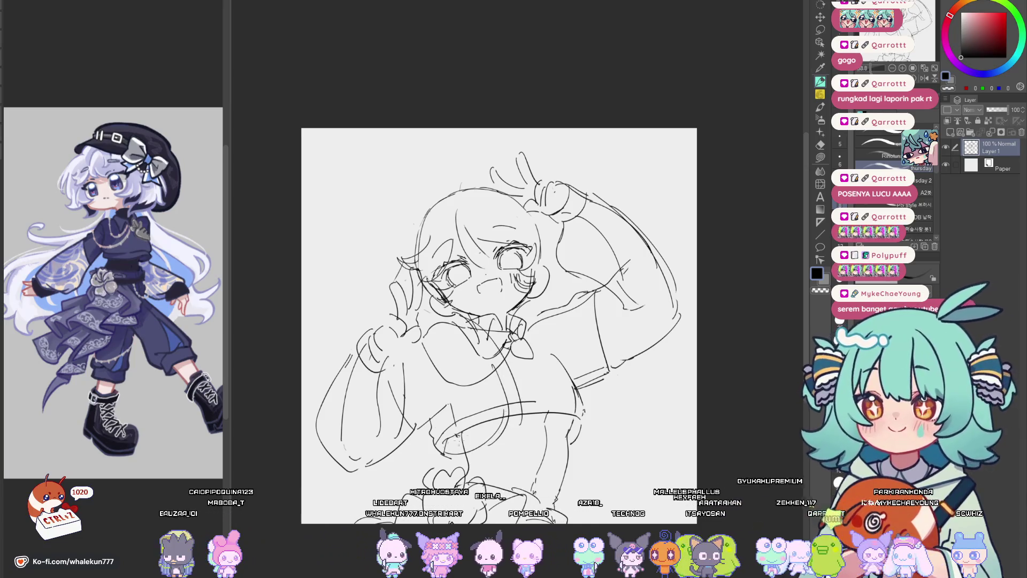
pyautogui.moveTo(502, 381); pyautogui.dragTo(471, 429)
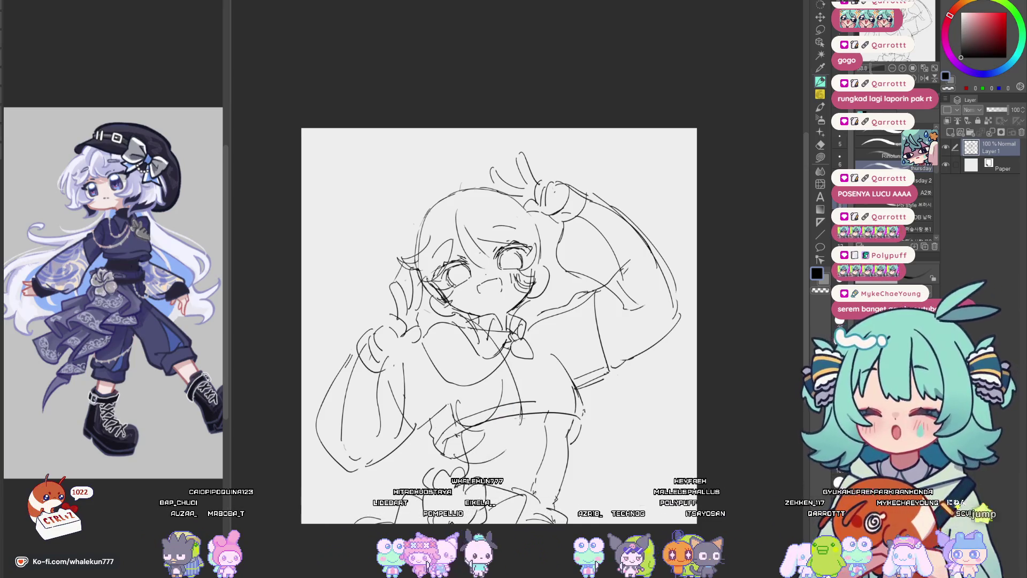
pyautogui.moveTo(540, 359); pyautogui.dragTo(543, 333)
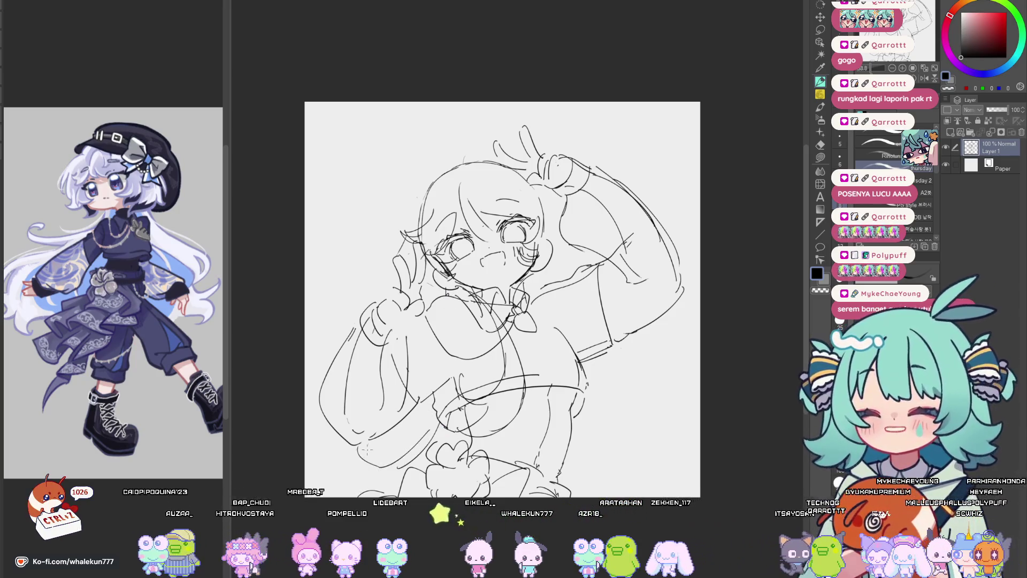
# Draw long curving strands down the figure's sides in a mirrored view, then flip back.
pyautogui.moveTo(363, 459); pyautogui.dragTo(321, 495)
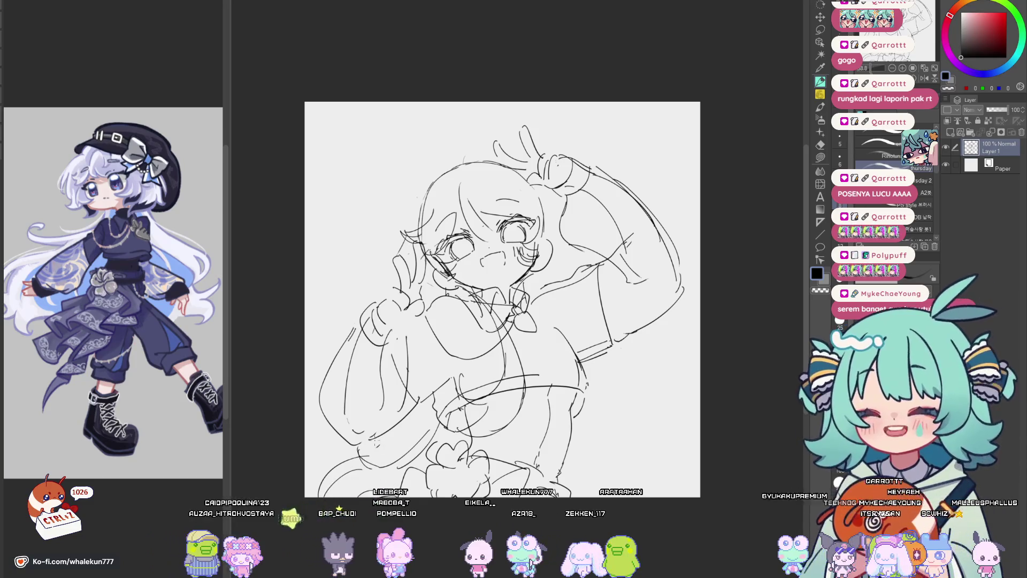
pyautogui.press('h')
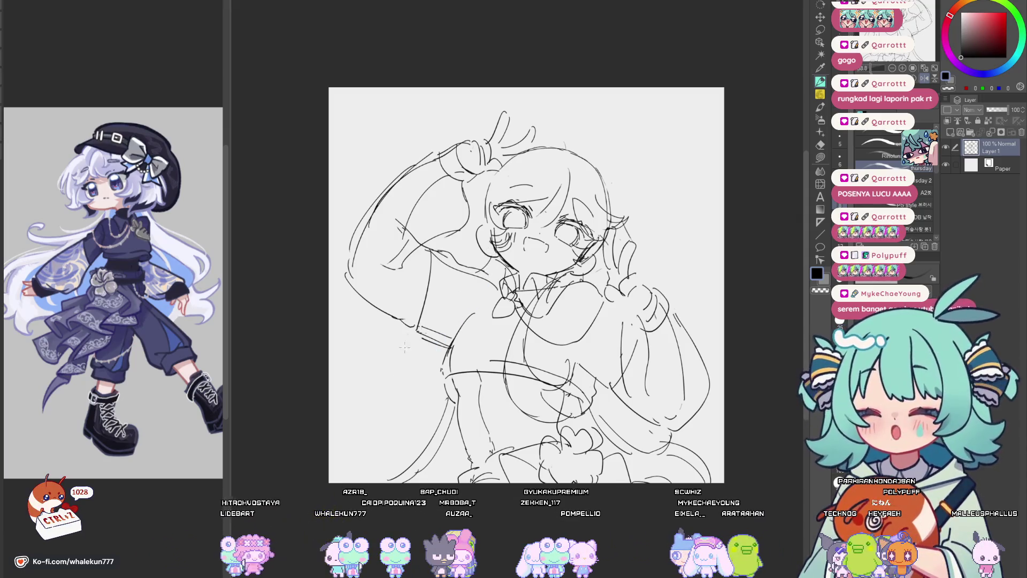
pyautogui.moveTo(404, 337)
pyautogui.mouseDown()
pyautogui.moveTo(360, 417)
pyautogui.moveTo(366, 428)
pyautogui.mouseUp()
pyautogui.hotkey('ctrl', 'z')
pyautogui.moveTo(389, 381); pyautogui.dragTo(371, 447)
pyautogui.press('h')
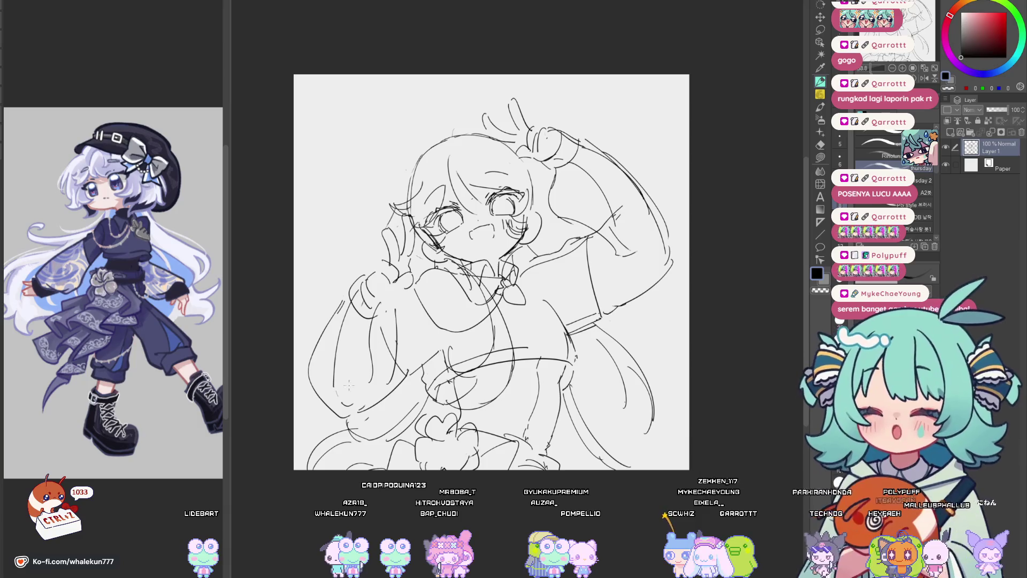
# Redo a short front hair stroke and outline the hat's upper-left edge over the head.
pyautogui.moveTo(499, 241); pyautogui.dragTo(489, 323)
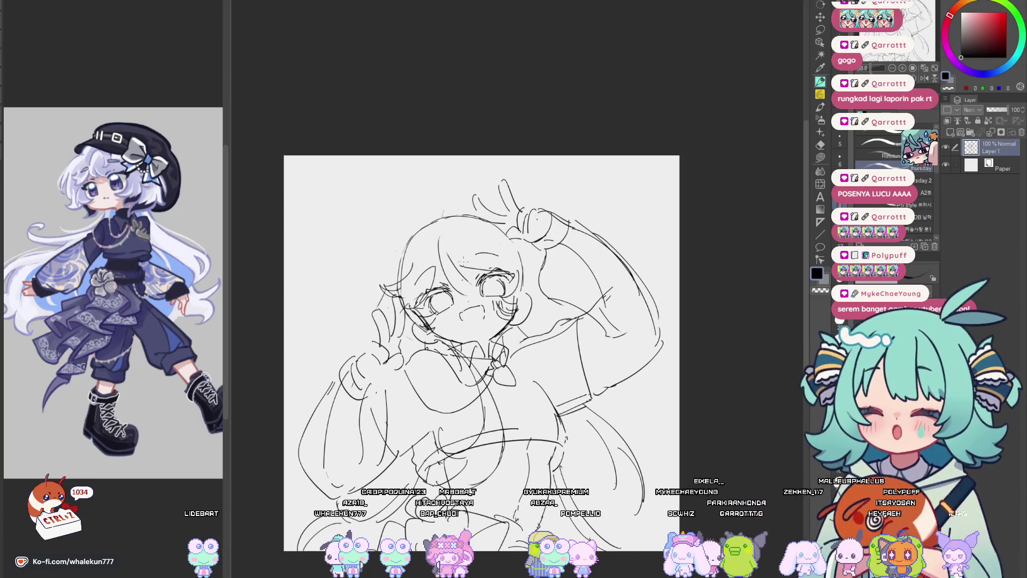
pyautogui.moveTo(464, 260); pyautogui.dragTo(456, 304)
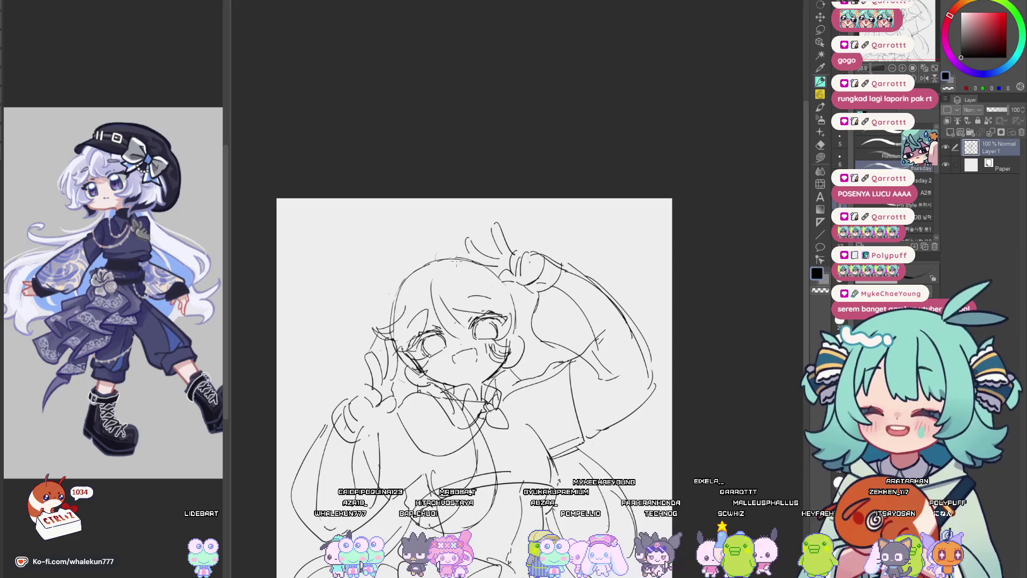
pyautogui.moveTo(465, 238); pyautogui.dragTo(471, 256)
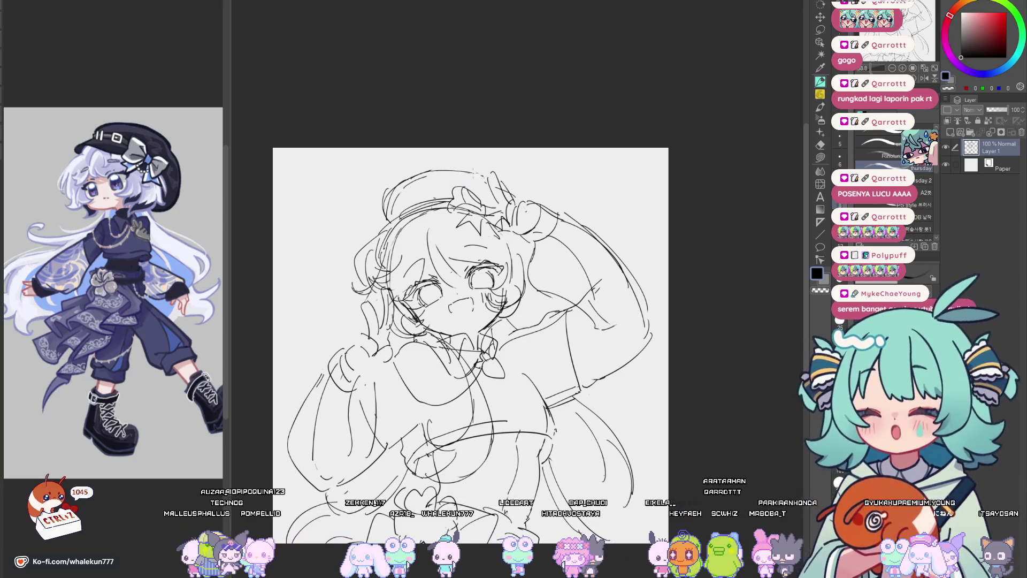
pyautogui.moveTo(407, 179); pyautogui.dragTo(383, 216)
pyautogui.moveTo(613, 407)
pyautogui.mouseDown()
pyautogui.moveTo(707, 407)
pyautogui.moveTo(615, 407)
pyautogui.moveTo(613, 392)
pyautogui.mouseUp()
pyautogui.click(628, 399)
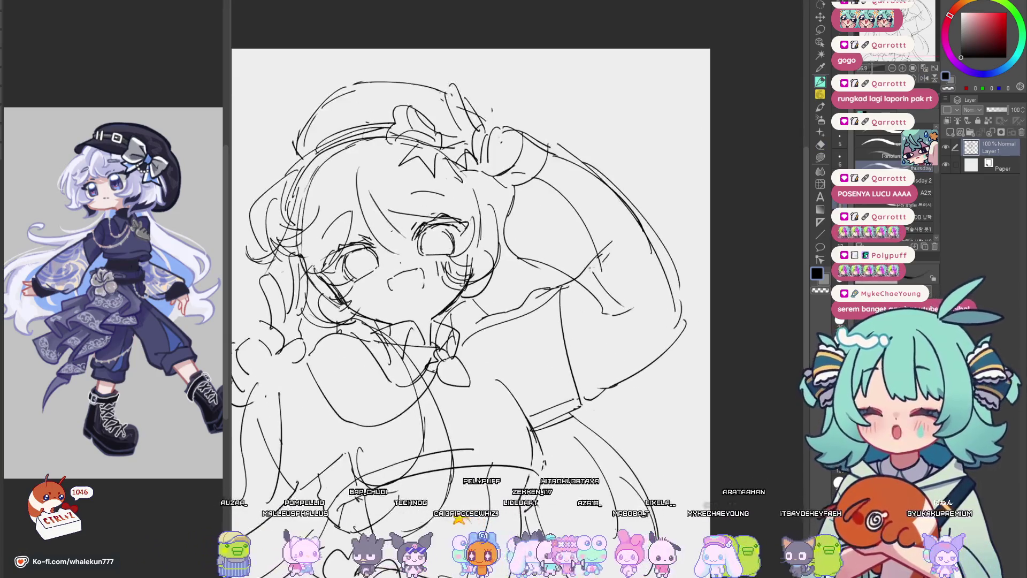
# Extend the raised arm's outline with a pen stroke.
pyautogui.press('e')
pyautogui.scroll(-5, 601, 252)
pyautogui.scroll(5, 567, 253)
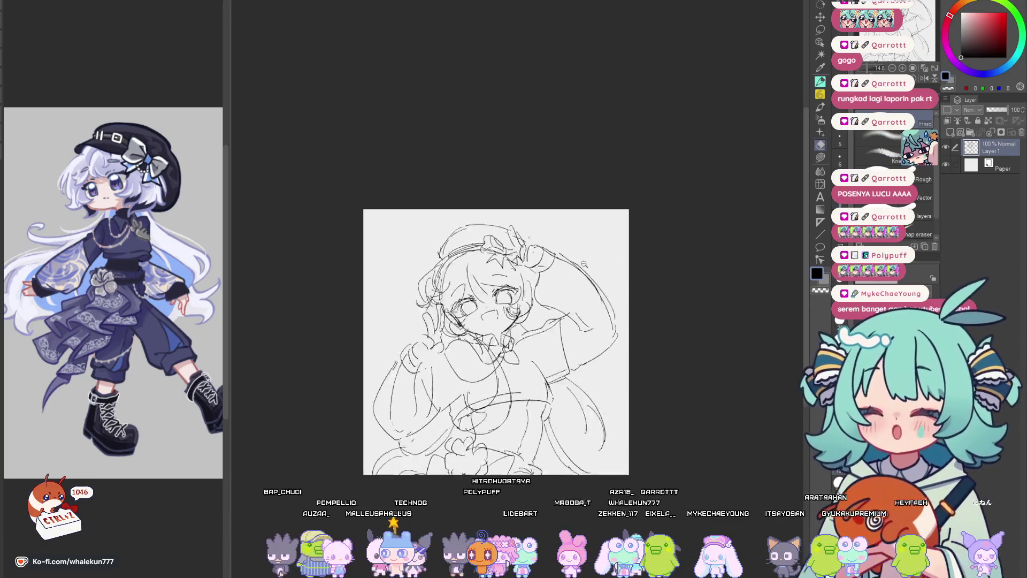
pyautogui.press('p')
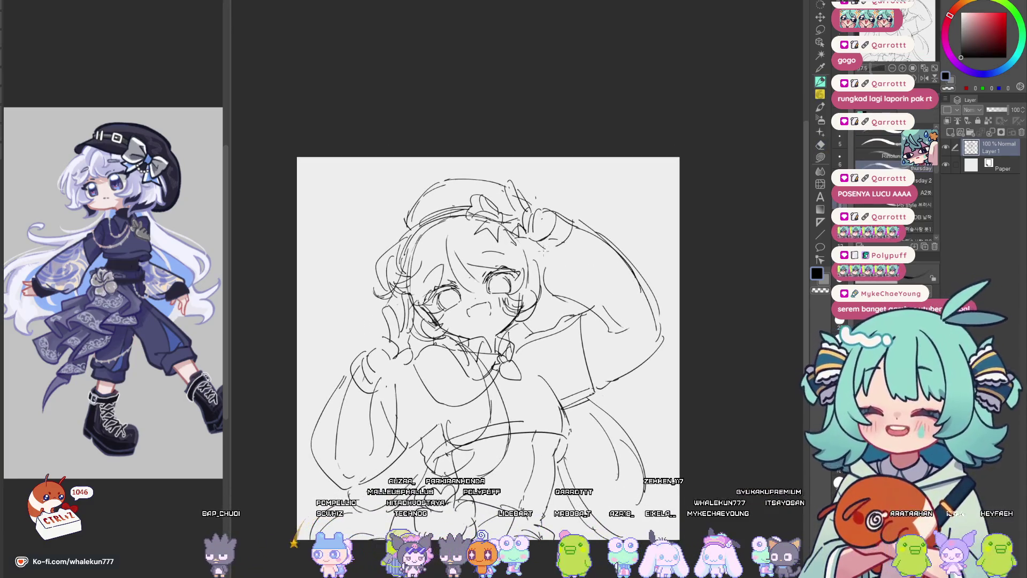
pyautogui.moveTo(568, 312); pyautogui.dragTo(615, 325)
# Add a short touch-up stroke on the lower body sketch, then undo the latest strokes.
pyautogui.press('e')
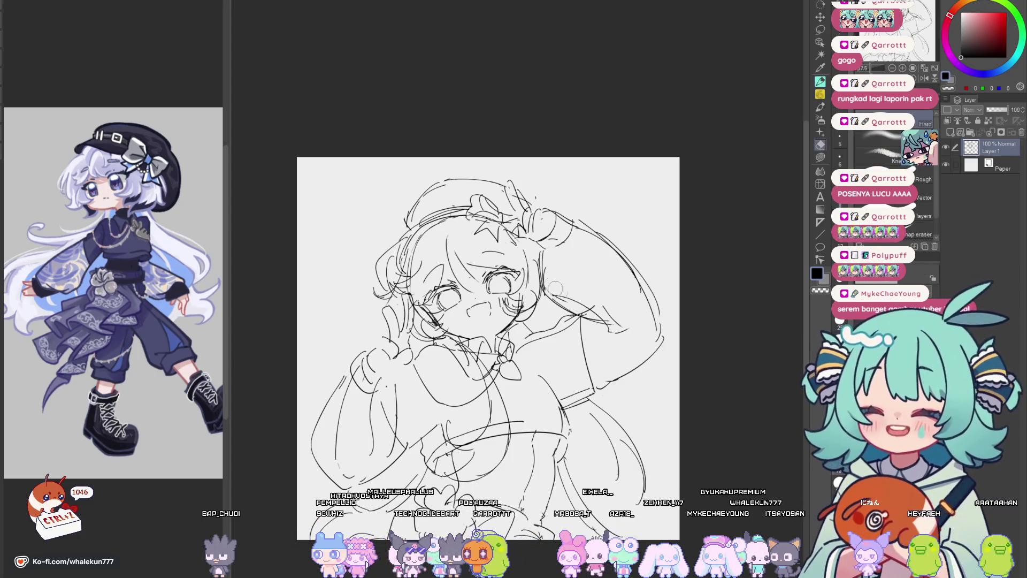
pyautogui.click(820, 94)
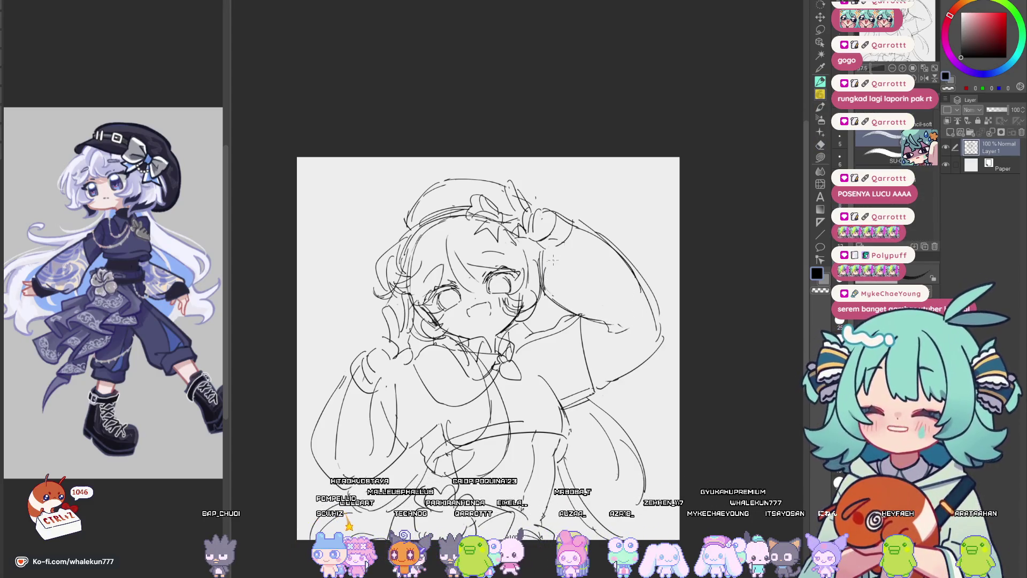
pyautogui.press('p')
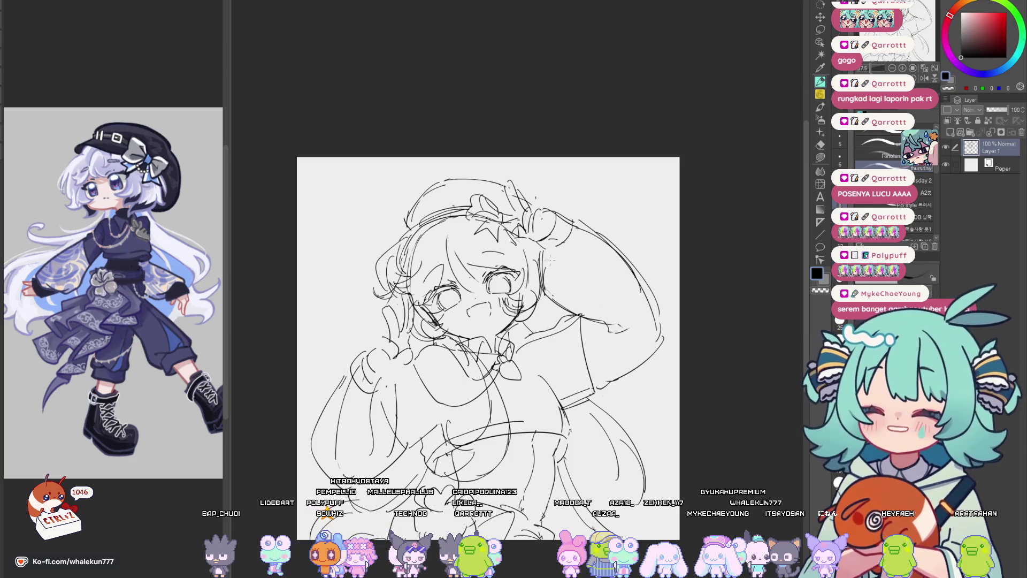
pyautogui.press('e')
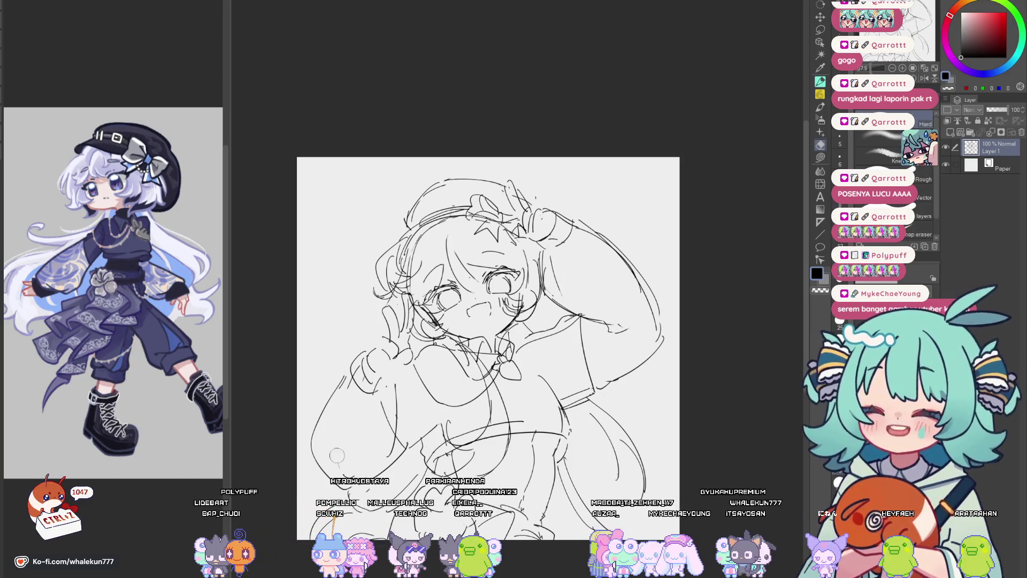
pyautogui.press('p')
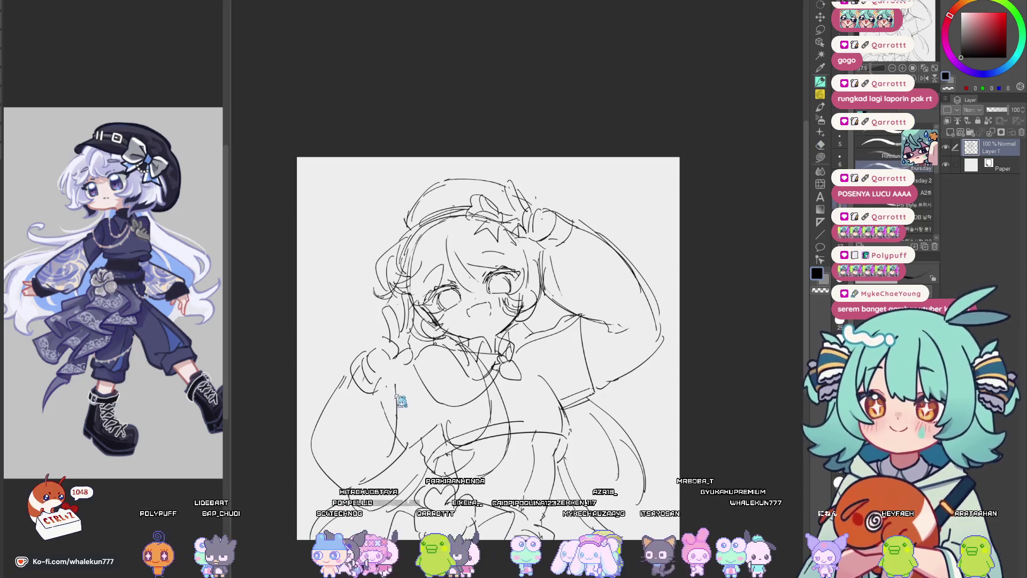
pyautogui.moveTo(485, 413); pyautogui.dragTo(505, 371)
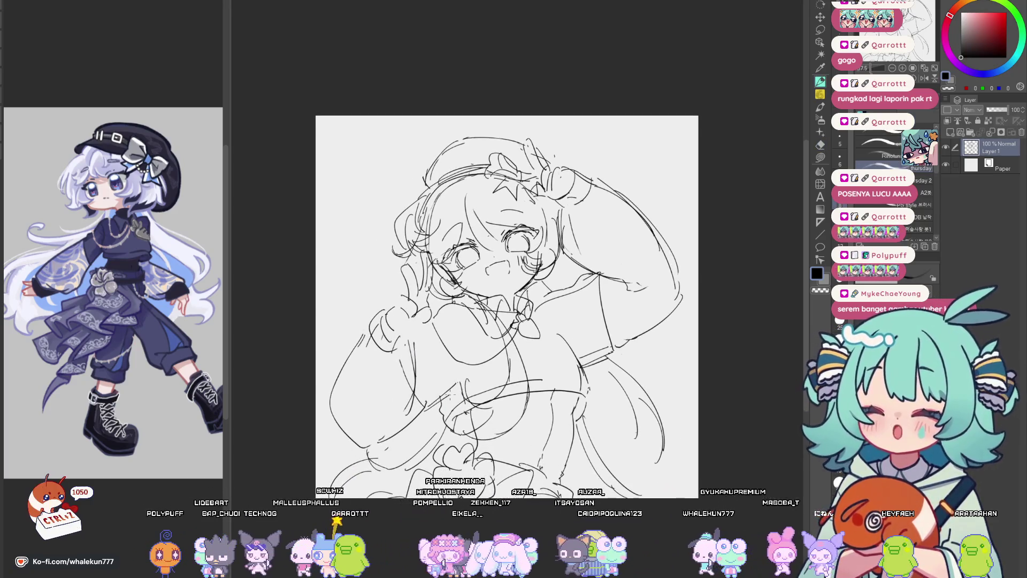
pyautogui.press('e')
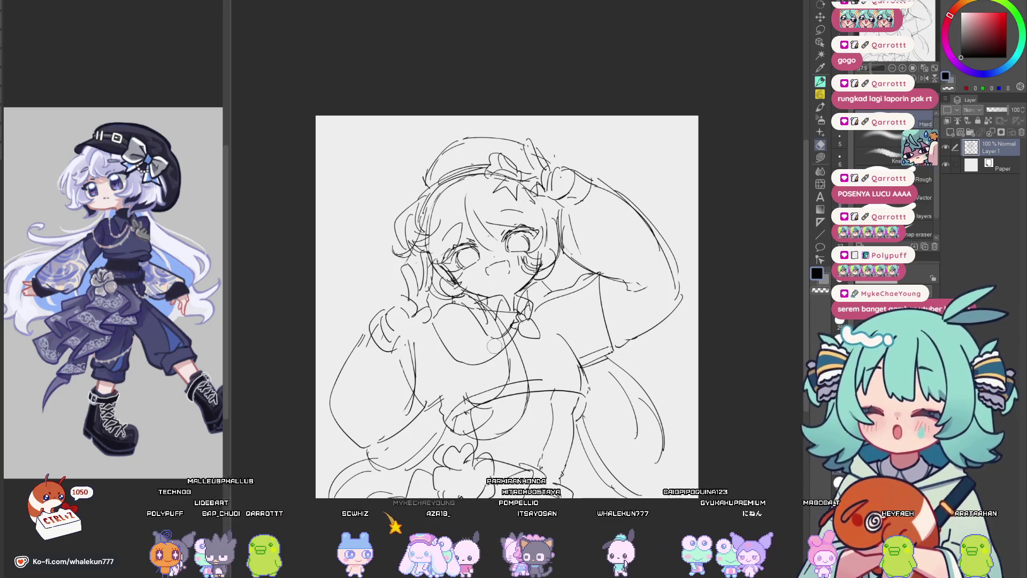
pyautogui.press('p')
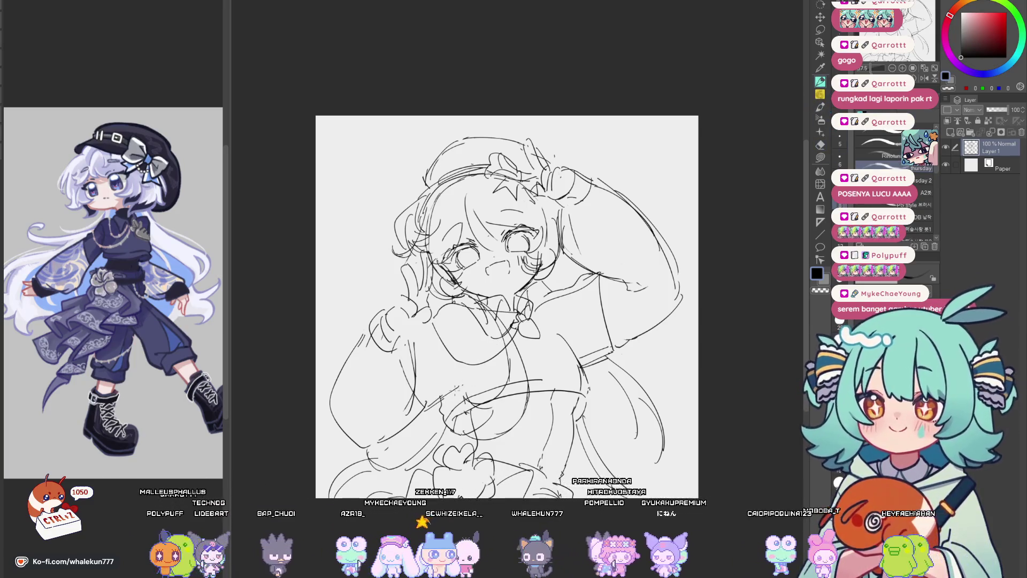
pyautogui.moveTo(459, 388); pyautogui.dragTo(452, 404)
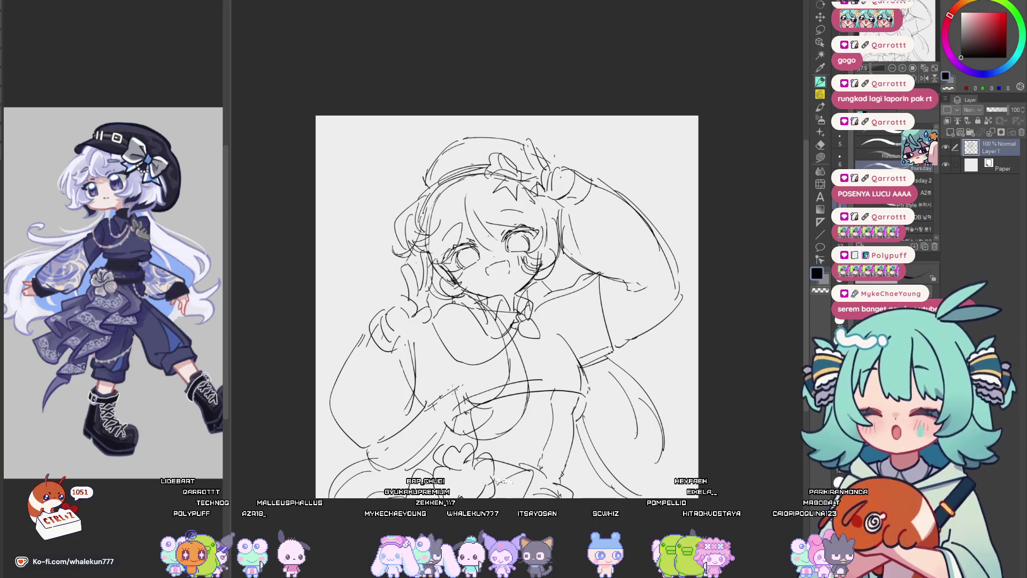
pyautogui.moveTo(604, 357); pyautogui.dragTo(599, 346)
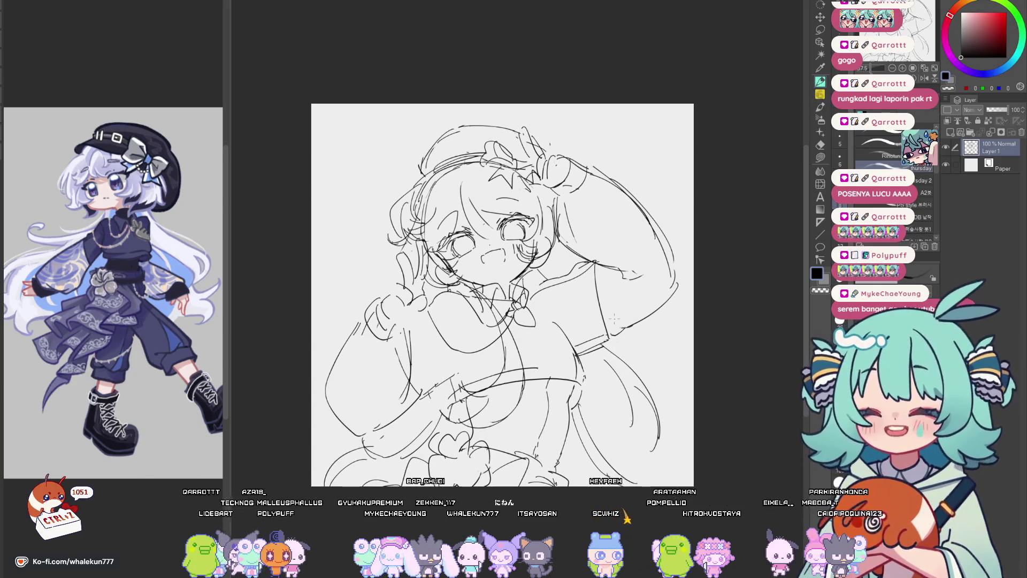
pyautogui.hotkey('ctrl', 'z')
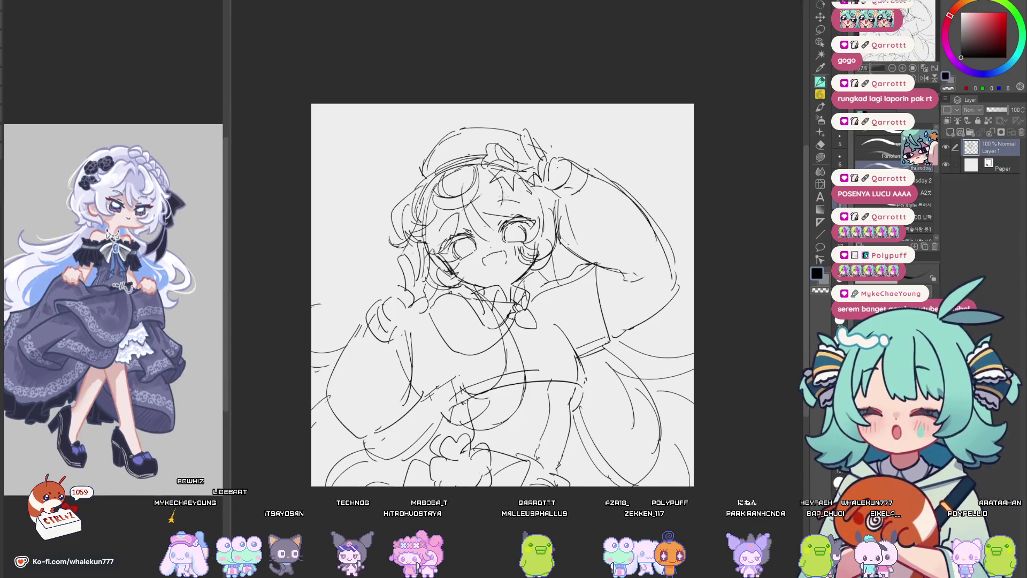
# Replace stray forehead marks with a short stroke and add a faint stroke to the left hair.
pyautogui.hotkey('ctrl', 'z')
pyautogui.moveTo(521, 190); pyautogui.dragTo(527, 224)
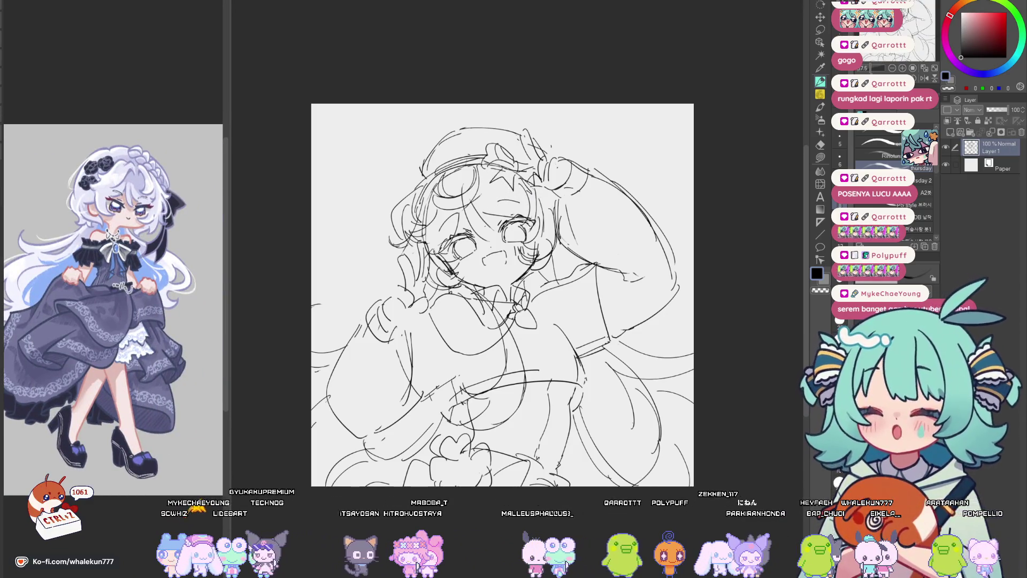
pyautogui.moveTo(449, 204); pyautogui.dragTo(436, 270)
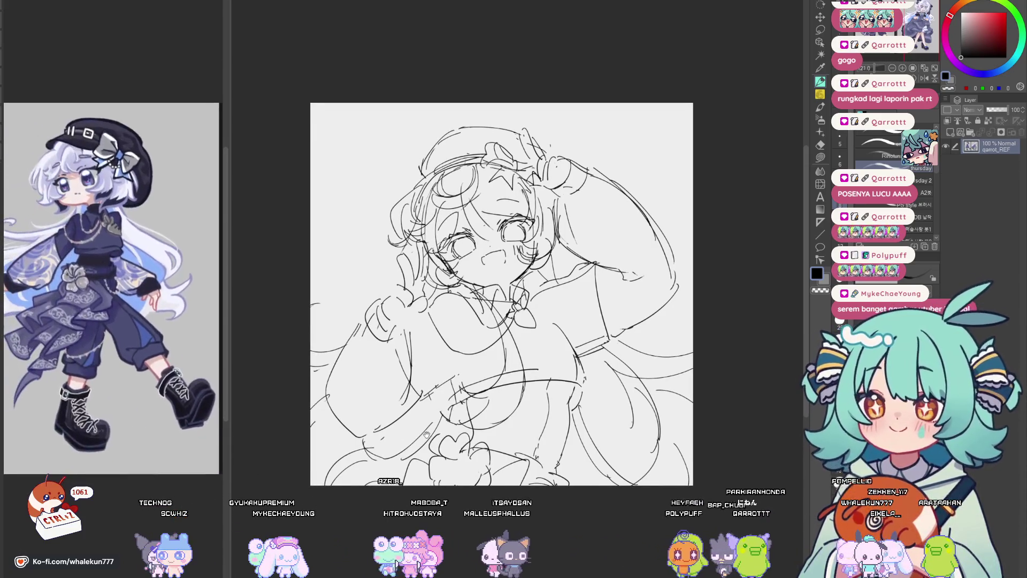
pyautogui.click(512, 400)
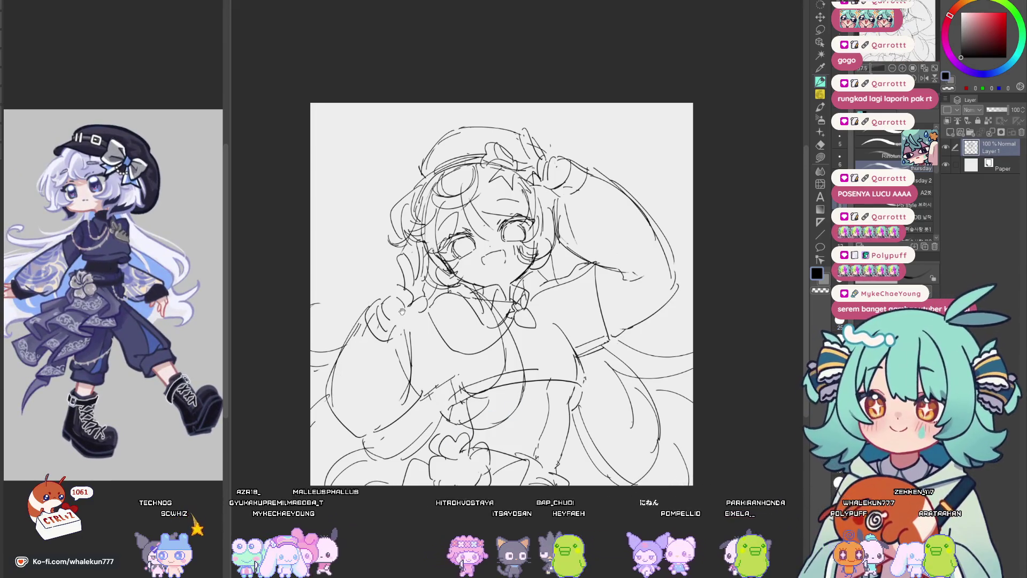
# Lower the sketch layer's opacity to 25%.
pyautogui.moveTo(402, 311); pyautogui.dragTo(367, 307)
pyautogui.click(989, 109)
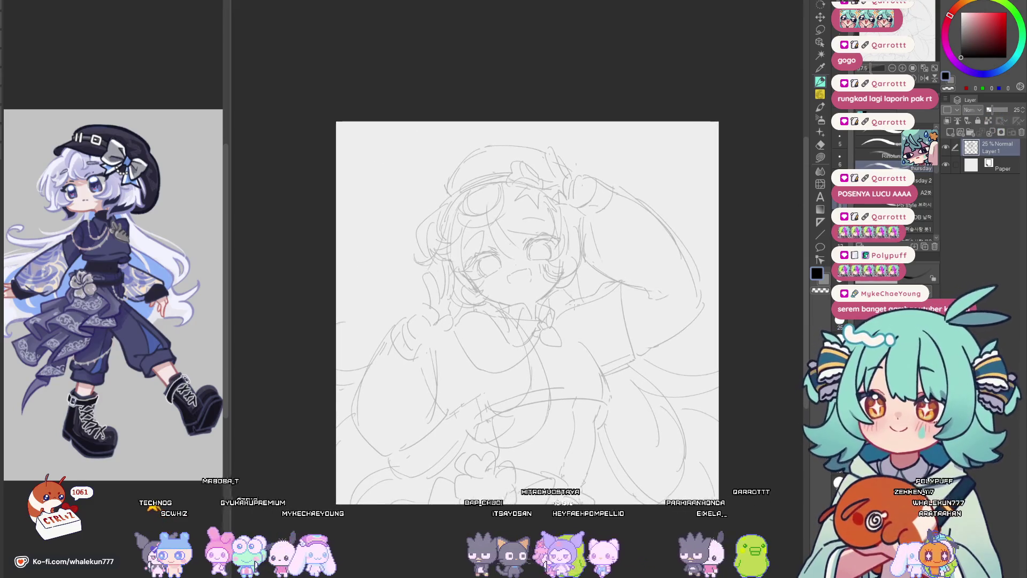
pyautogui.scroll(2, 527, 313)
# Nudge the faded sketch slightly right and up, then add a new raster layer above it.
pyautogui.press('k')
pyautogui.scroll(-4, 485, 270)
pyautogui.moveTo(613, 371); pyautogui.dragTo(622, 367)
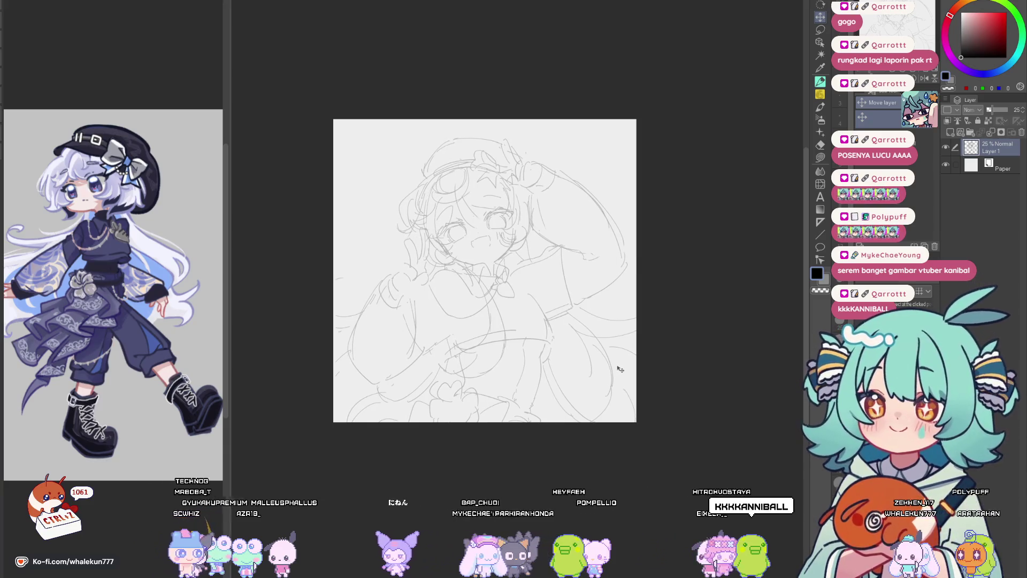
pyautogui.click(950, 133)
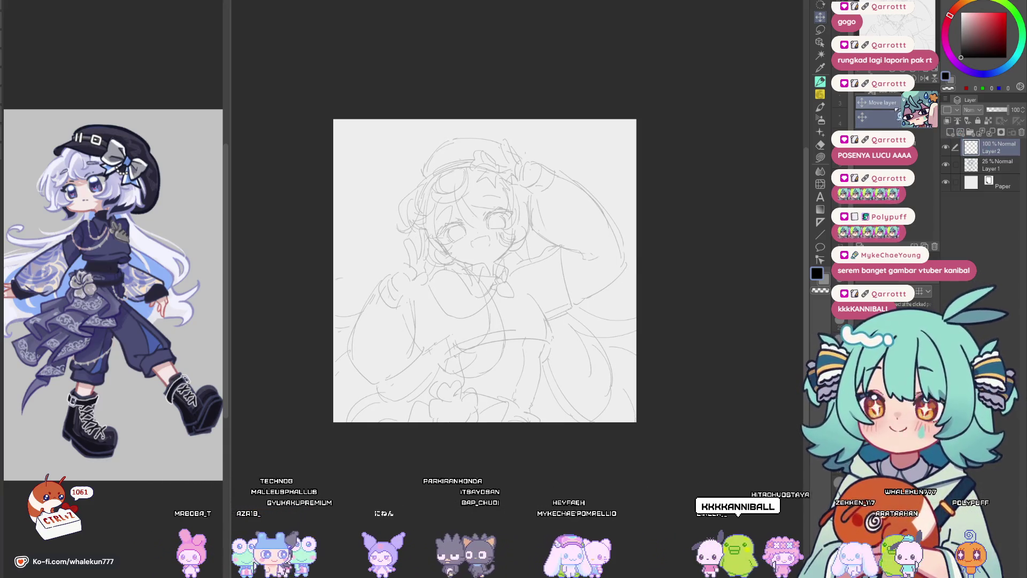
# Zoom in on the face and ink a first pen stroke at the right eye's corner on Layer 2.
pyautogui.press('p')
pyautogui.scroll(3, 548, 306)
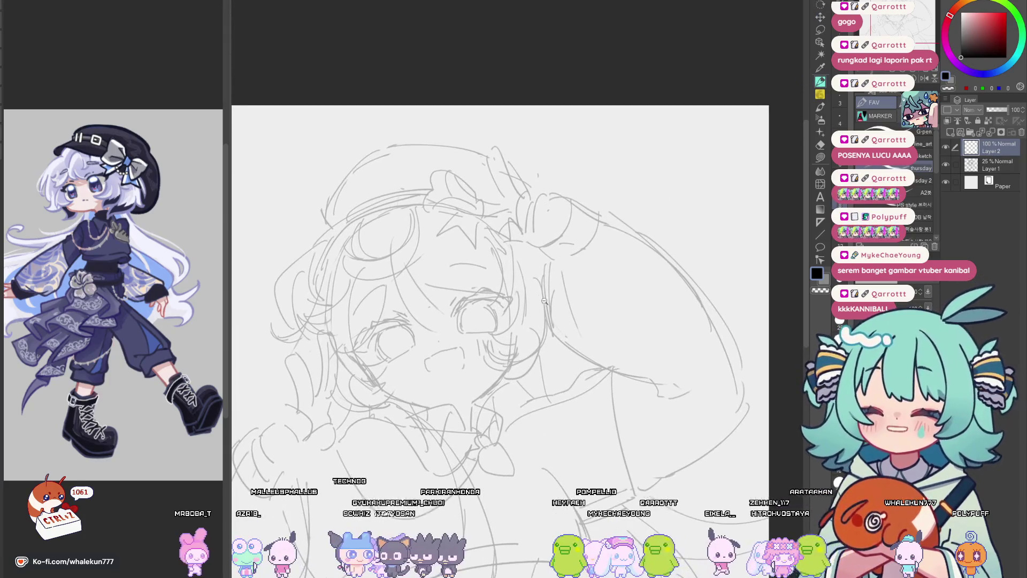
pyautogui.scroll(4, 548, 307)
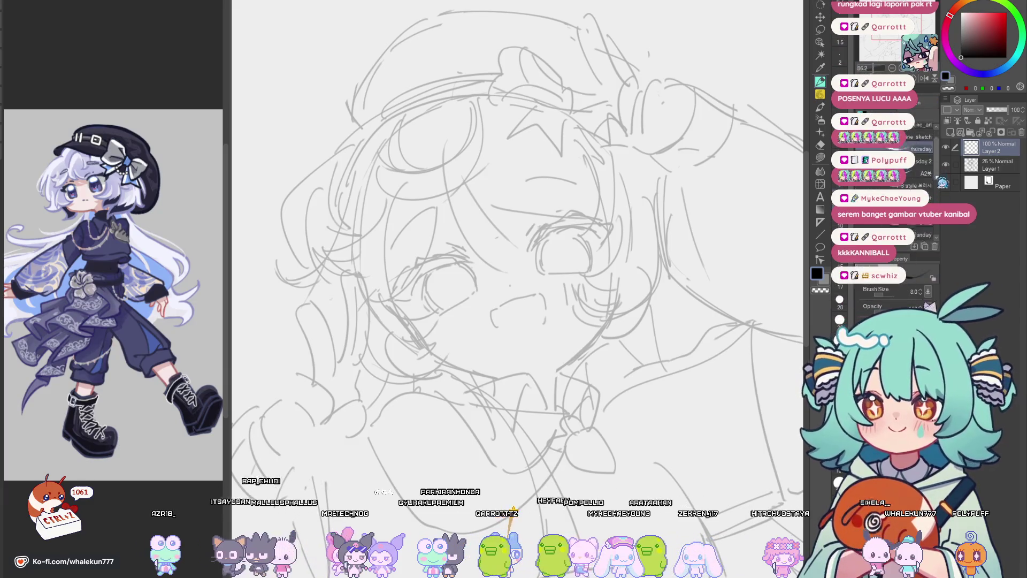
pyautogui.scroll(-3, 567, 349)
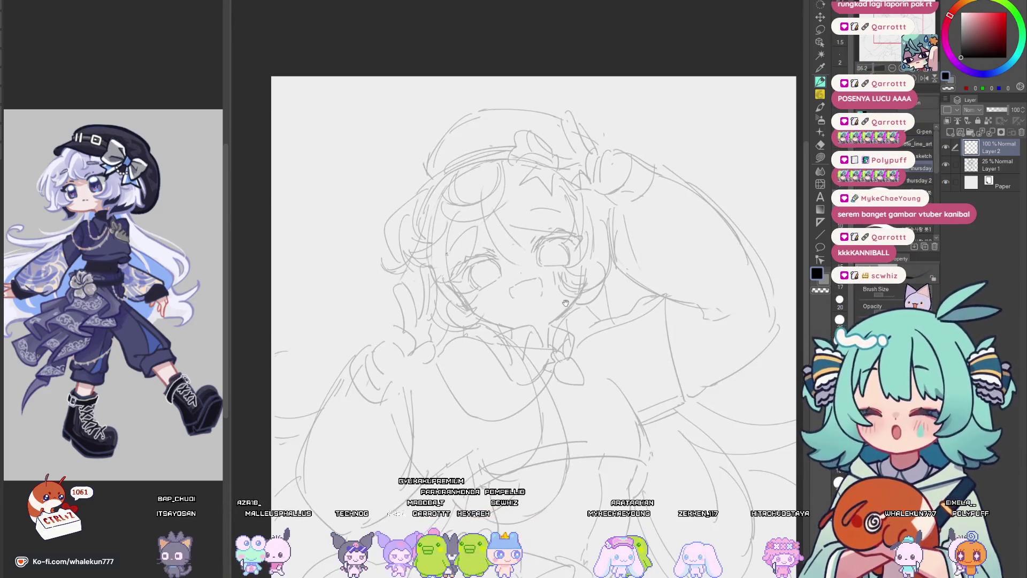
pyautogui.scroll(-2, 566, 348)
pyautogui.scroll(3, 577, 261)
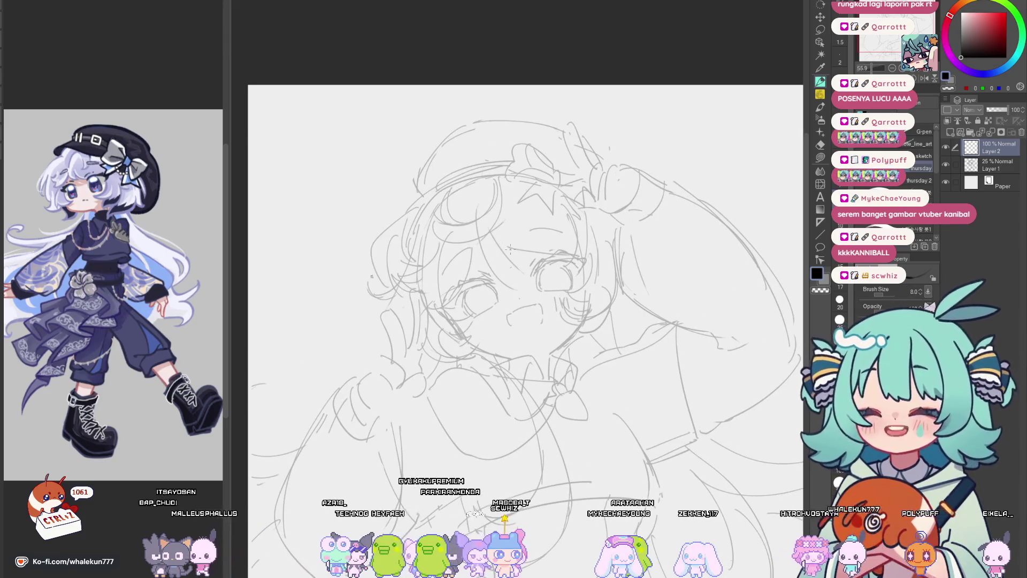
pyautogui.scroll(2, 533, 234)
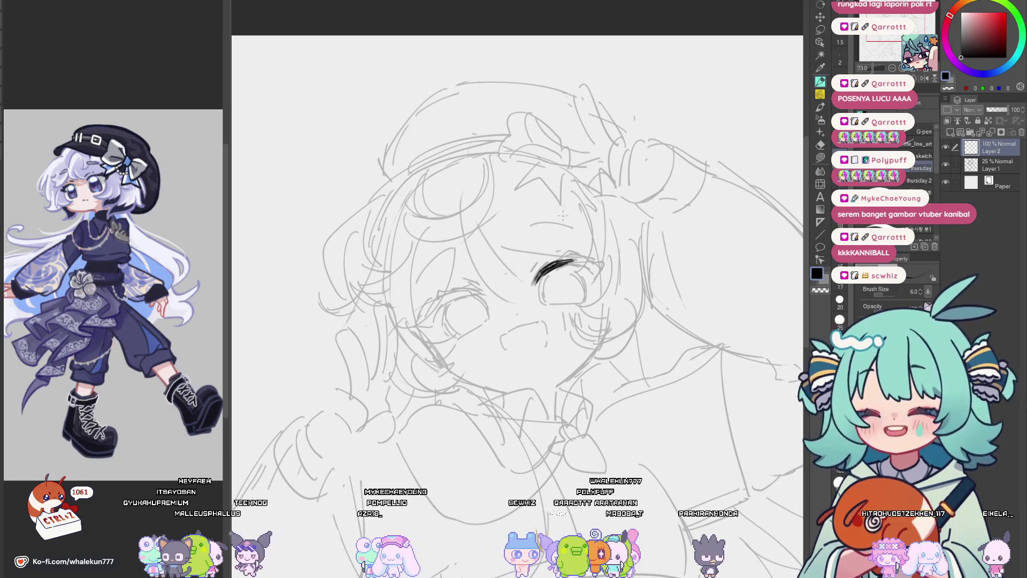
pyautogui.scroll(2, 553, 266)
pyautogui.moveTo(542, 268); pyautogui.dragTo(528, 290)
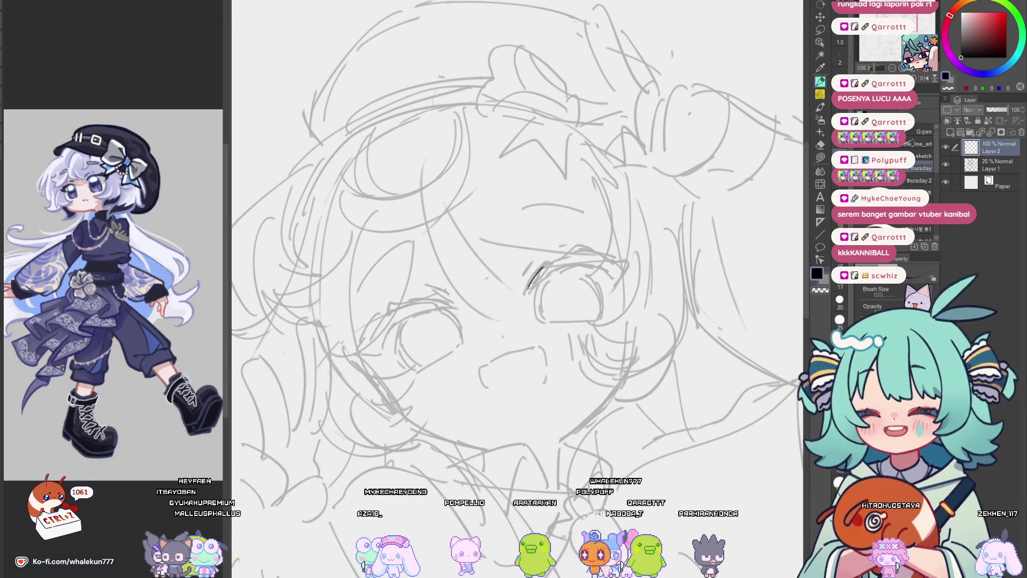
# Extend and thicken the eye's upper lash line leftward, checking it in mirrored view.
pyautogui.moveTo(566, 264); pyautogui.dragTo(527, 292)
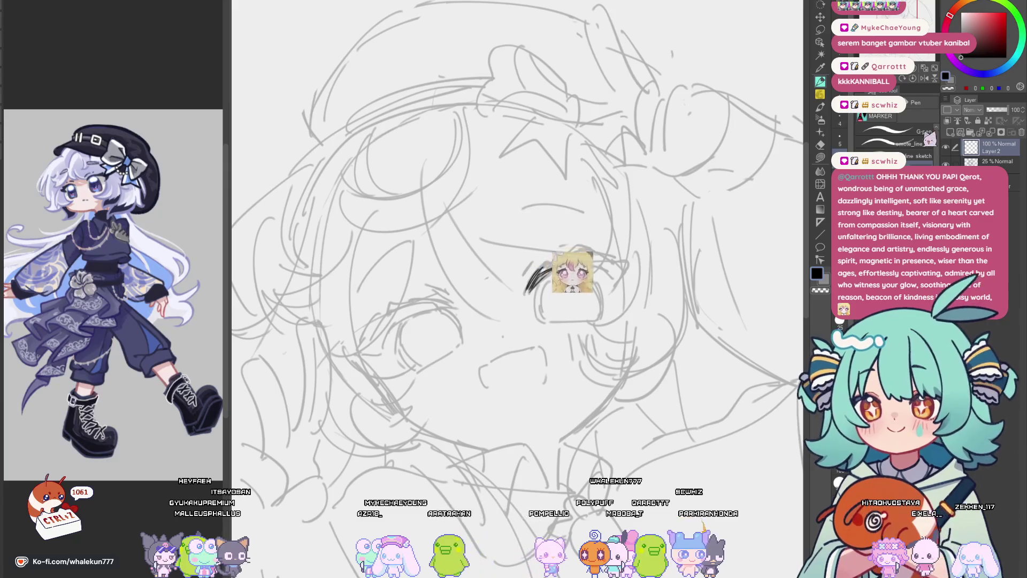
pyautogui.moveTo(568, 261); pyautogui.dragTo(526, 292)
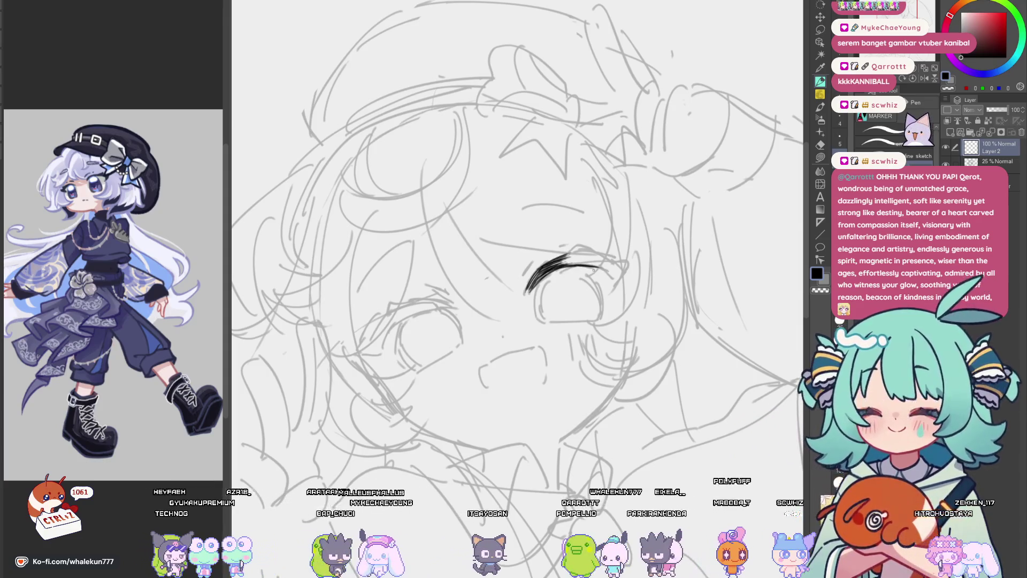
pyautogui.press('h')
pyautogui.moveTo(568, 252)
pyautogui.mouseDown()
pyautogui.moveTo(542, 266)
pyautogui.moveTo(590, 247)
pyautogui.moveTo(635, 253)
pyautogui.moveTo(596, 262)
pyautogui.moveTo(600, 282)
pyautogui.moveTo(588, 267)
pyautogui.moveTo(534, 275)
pyautogui.moveTo(543, 269)
pyautogui.moveTo(518, 284)
pyautogui.moveTo(539, 266)
pyautogui.moveTo(551, 283)
pyautogui.moveTo(534, 295)
pyautogui.mouseUp()
pyautogui.press('h')
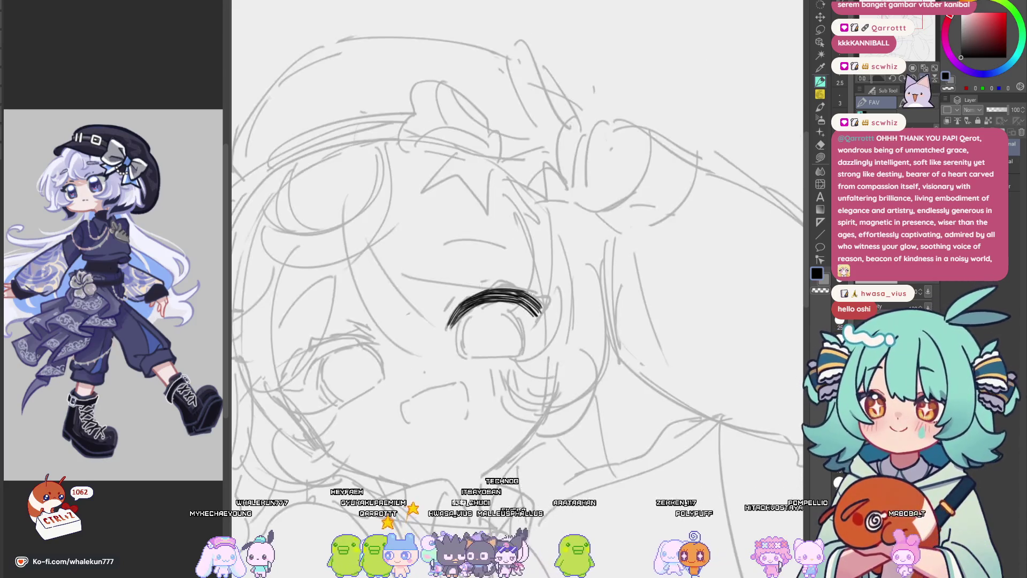
# Remove the triangular flick at the lash end and darken the top of the lash.
pyautogui.moveTo(469, 313); pyautogui.dragTo(514, 312)
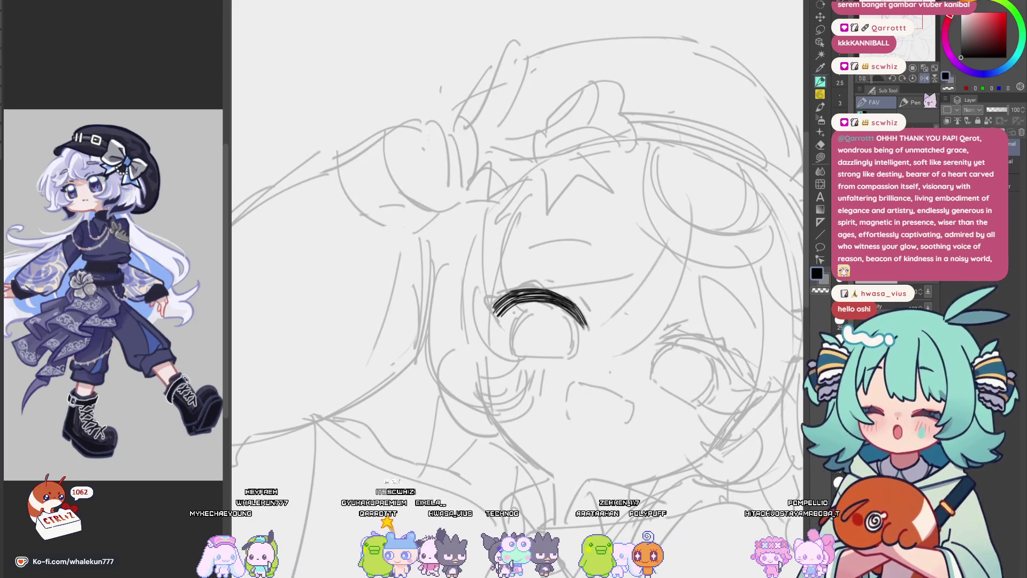
pyautogui.moveTo(556, 282); pyautogui.dragTo(600, 295)
pyautogui.hotkey('ctrl', 'z')
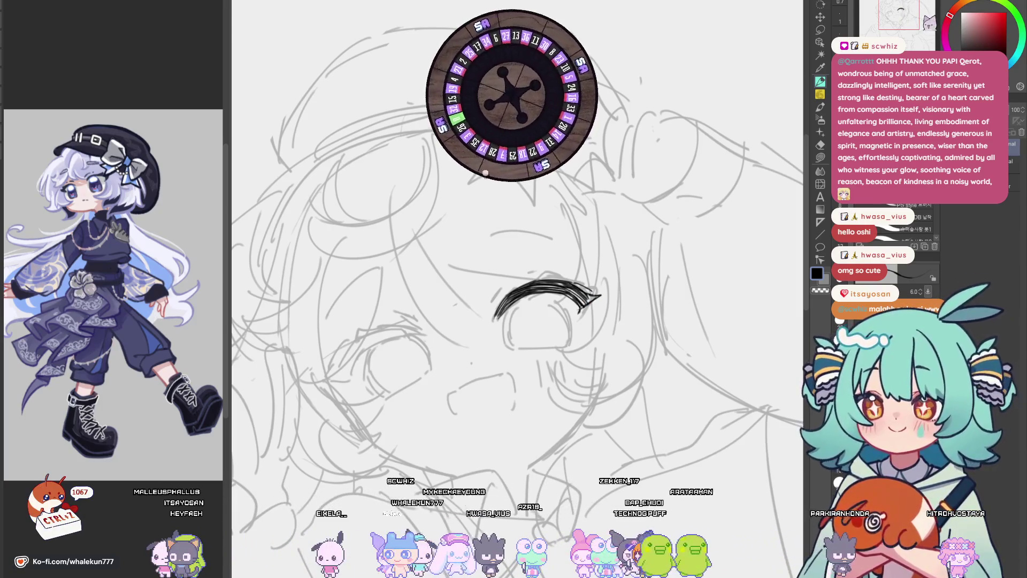
pyautogui.press('h')
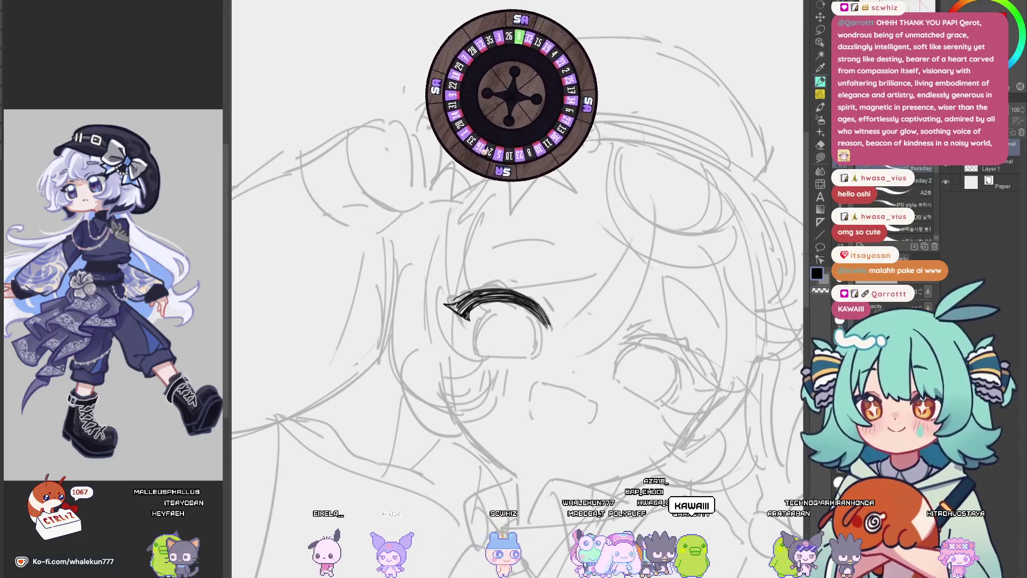
pyautogui.press('h')
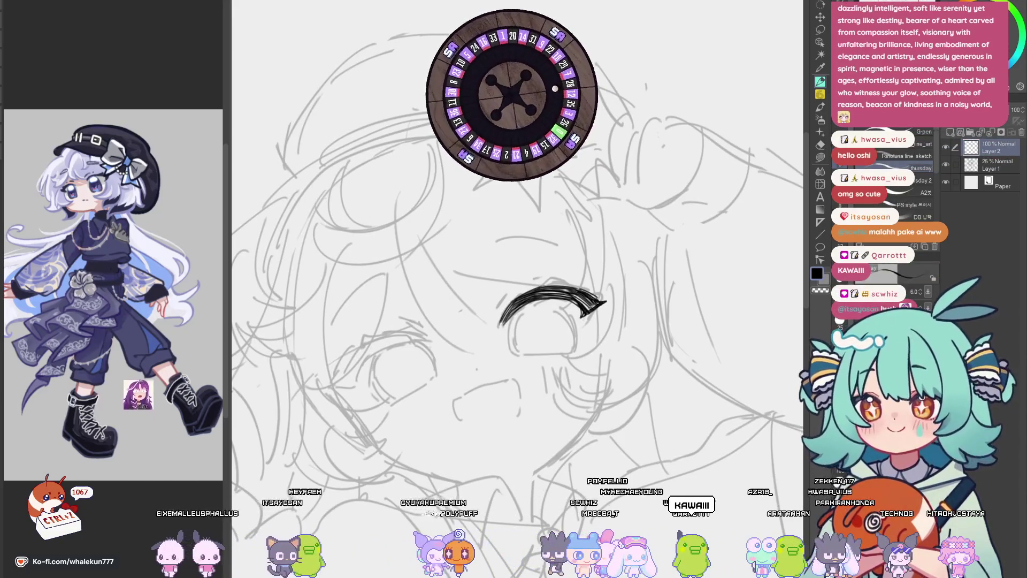
pyautogui.press('h')
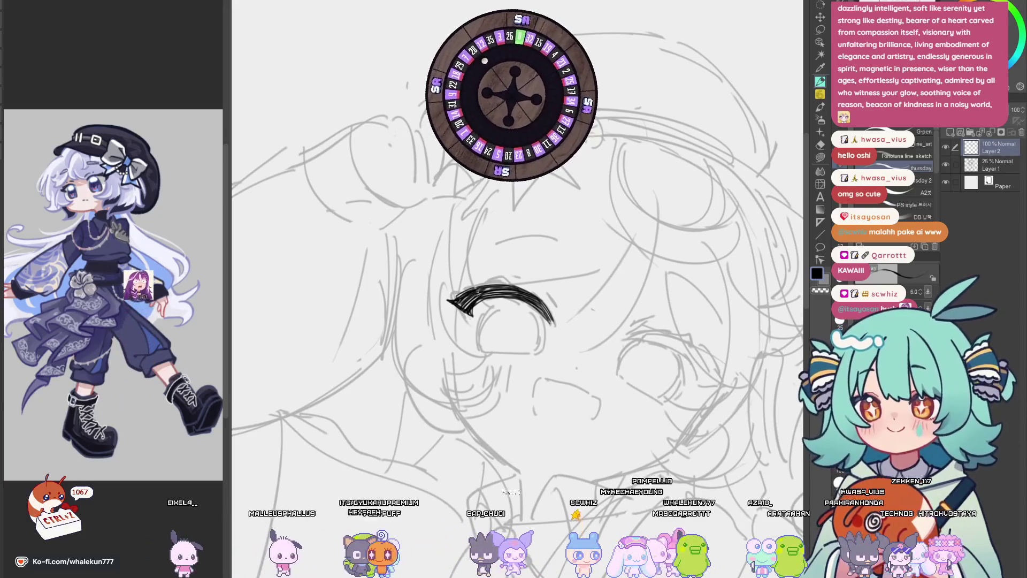
pyautogui.press('h')
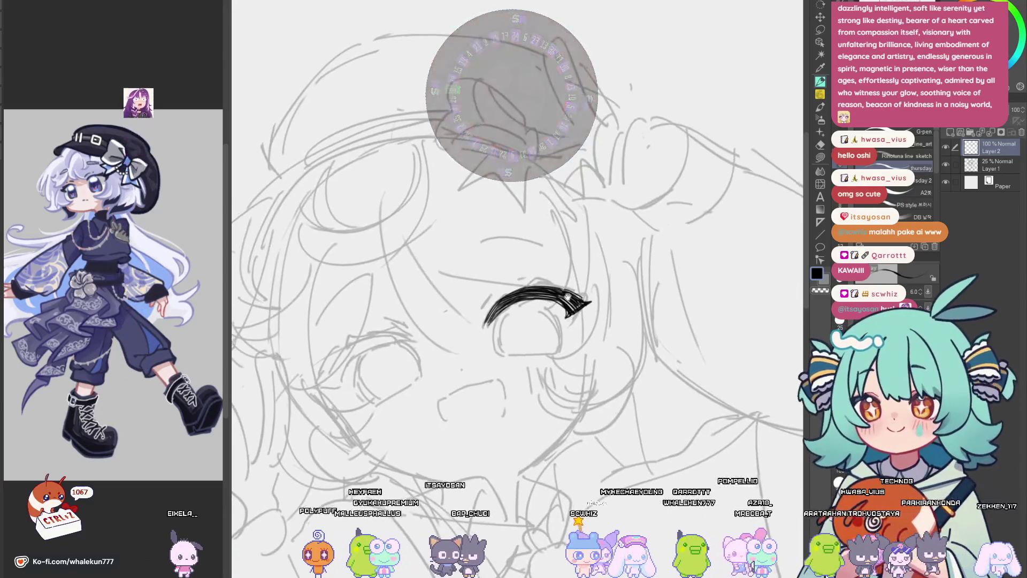
pyautogui.moveTo(565, 295); pyautogui.dragTo(577, 300)
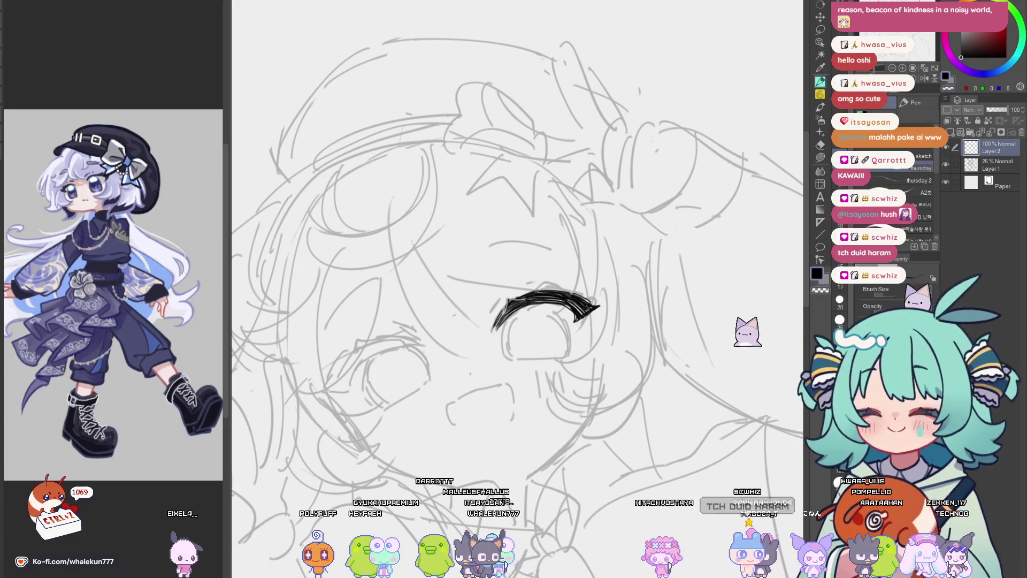
pyautogui.press('^')
pyautogui.press('^')
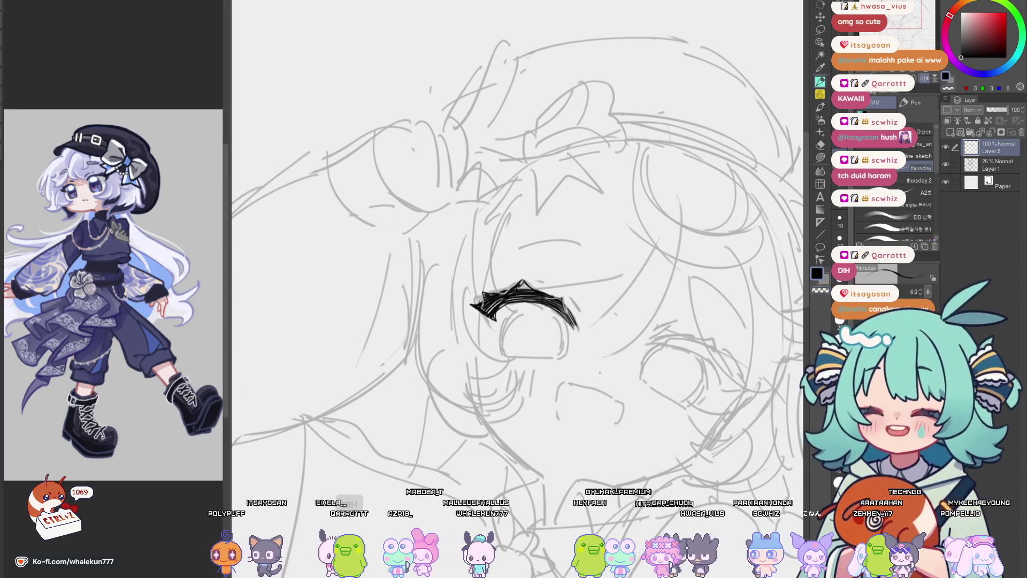
pyautogui.press('-')
pyautogui.moveTo(601, 280); pyautogui.dragTo(583, 283)
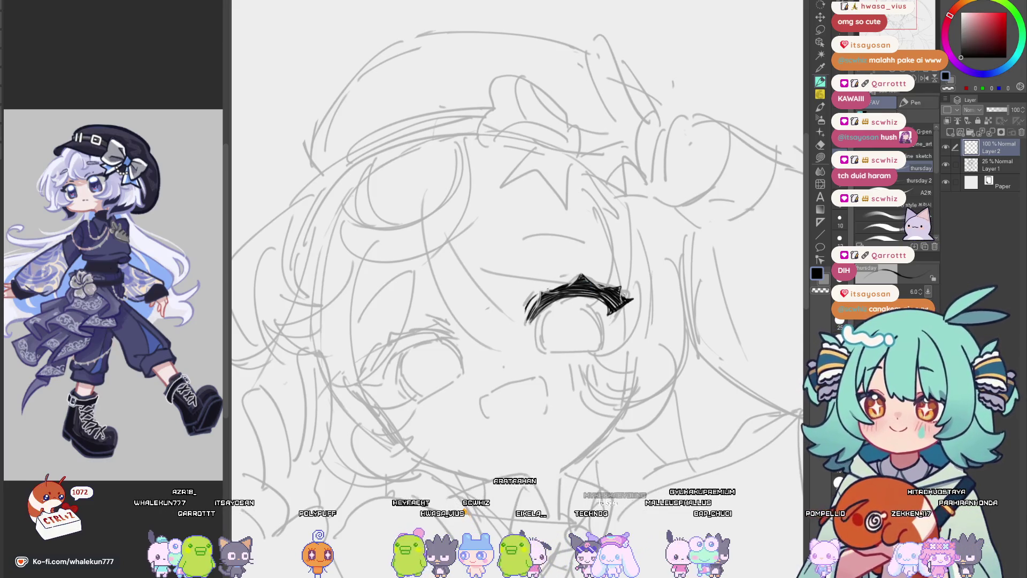
pyautogui.moveTo(545, 312)
pyautogui.mouseDown()
pyautogui.moveTo(543, 293)
pyautogui.moveTo(540, 327)
pyautogui.mouseUp()
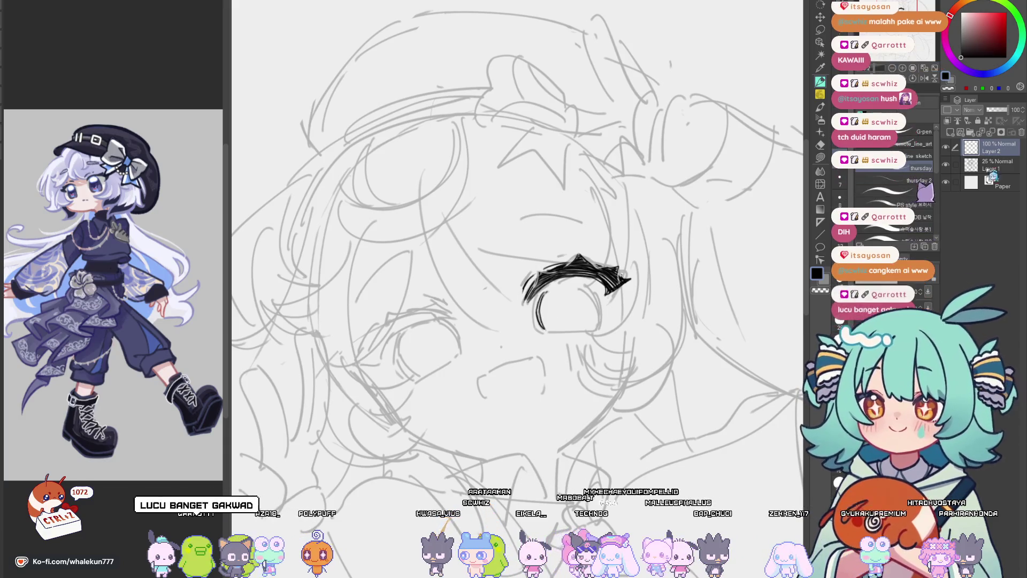
# Drop Layer 1 to 12% opacity and ink the eye's bottom outline, extending it rightward.
pyautogui.click(995, 165)
pyautogui.moveTo(999, 109); pyautogui.dragTo(990, 109)
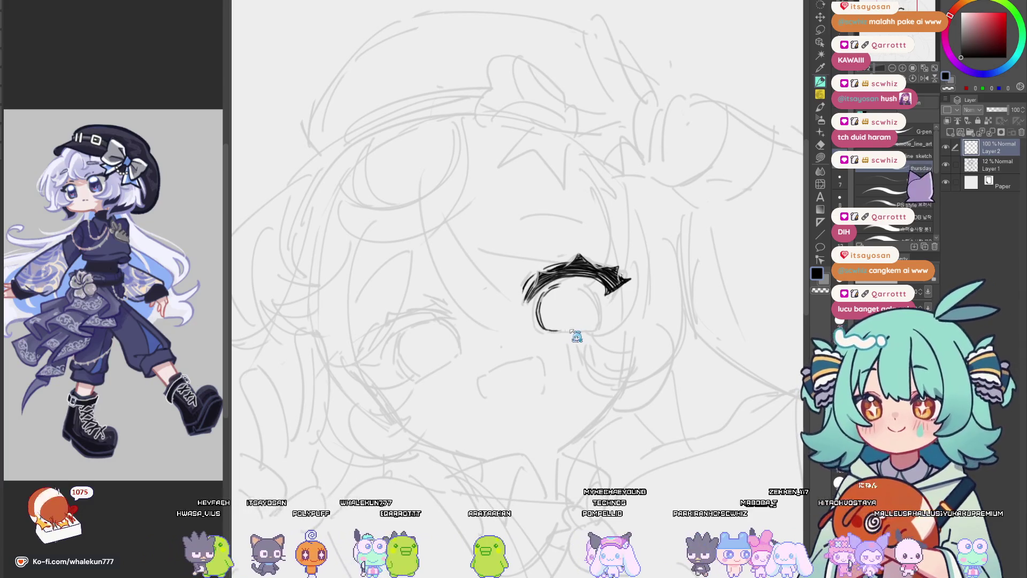
pyautogui.moveTo(548, 330); pyautogui.dragTo(599, 324)
pyautogui.press('h')
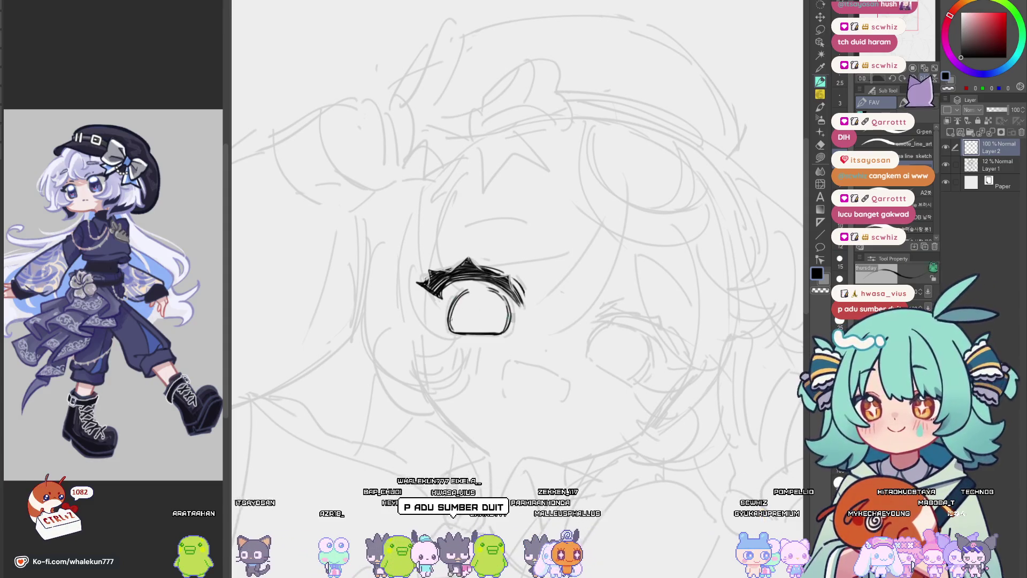
pyautogui.press('h')
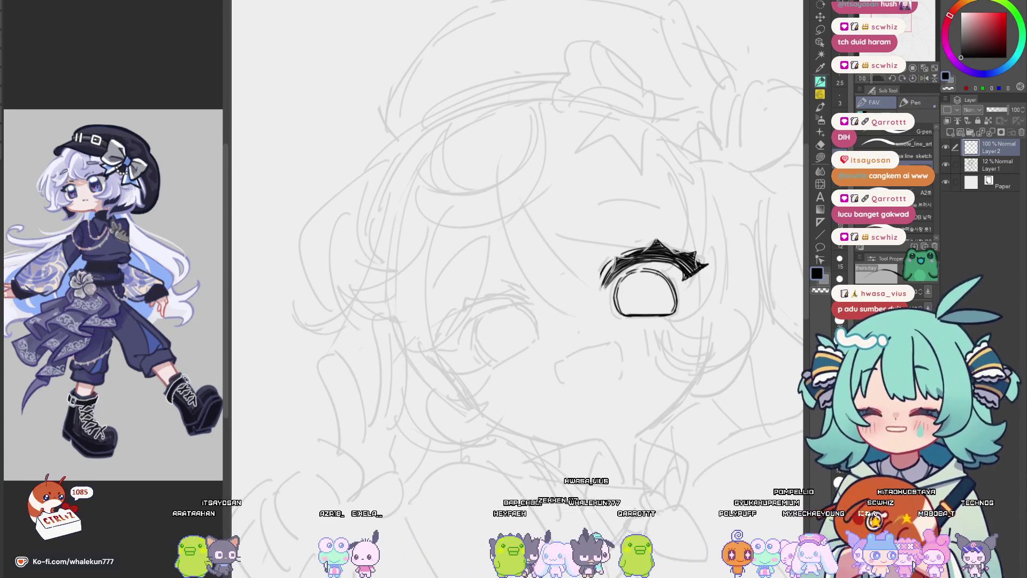
pyautogui.moveTo(640, 275); pyautogui.dragTo(570, 338)
pyautogui.press('h')
pyautogui.press('h')
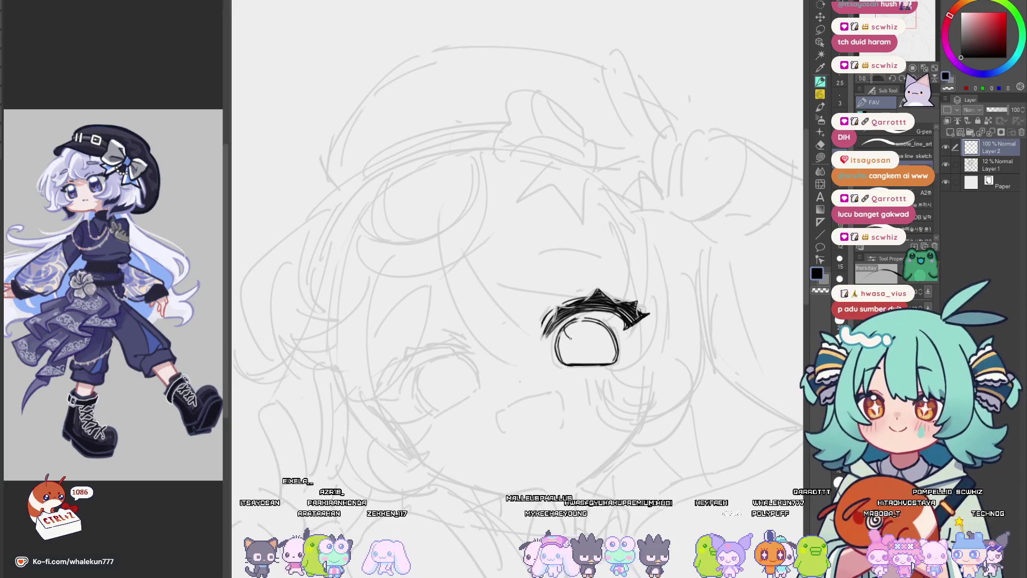
pyautogui.press('e')
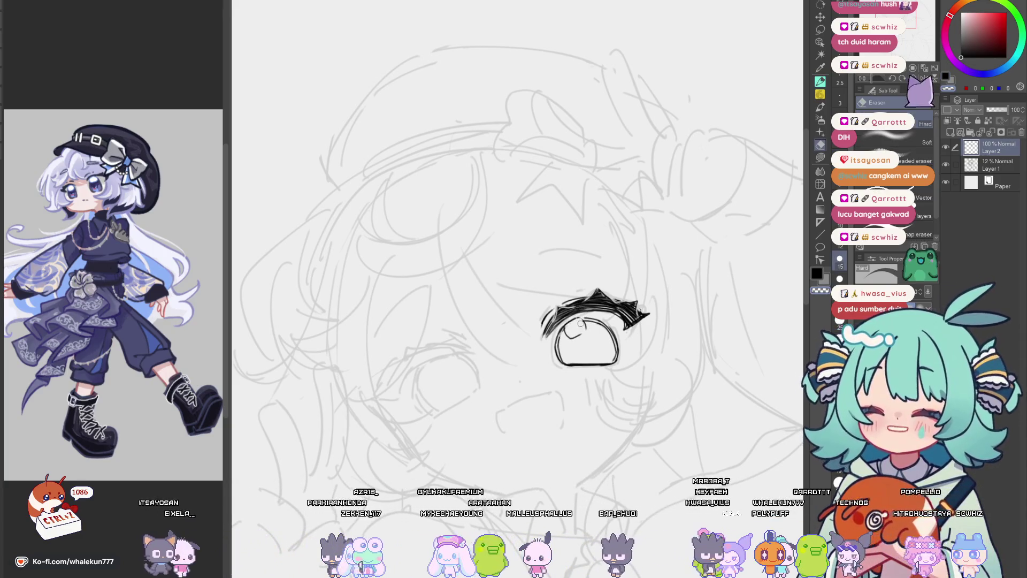
pyautogui.press('p')
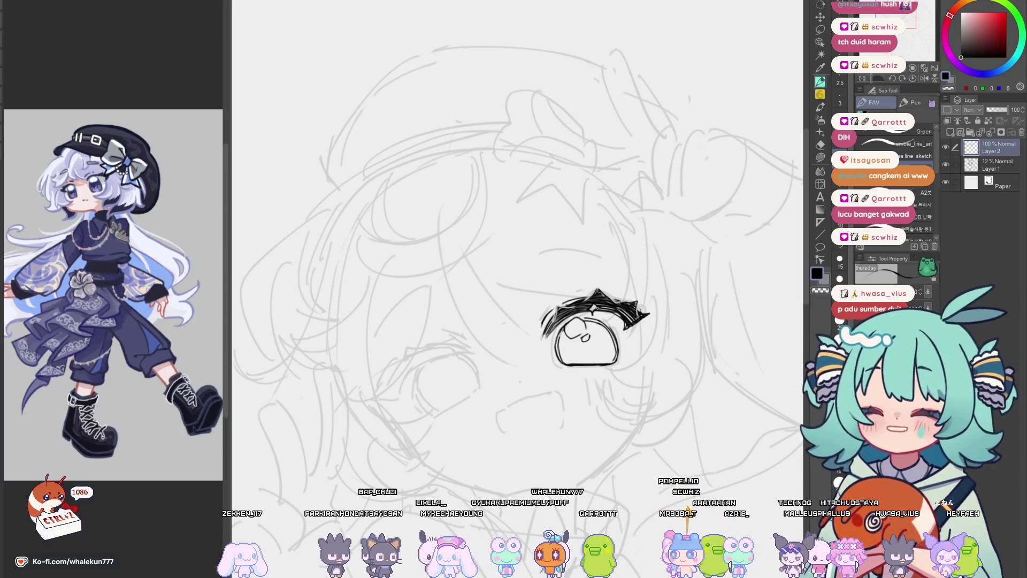
# Zoom in and shift the inked eye slightly left and down.
pyautogui.keyDown('ctrl'); pyautogui.keyDown('alt'); pyautogui.click(596, 335); pyautogui.keyUp('alt'); pyautogui.keyUp('ctrl')
pyautogui.scroll(2, 595, 335)
pyautogui.moveTo(595, 336)
pyautogui.mouseDown()
pyautogui.moveTo(381, 335)
pyautogui.moveTo(603, 385)
pyautogui.mouseUp()
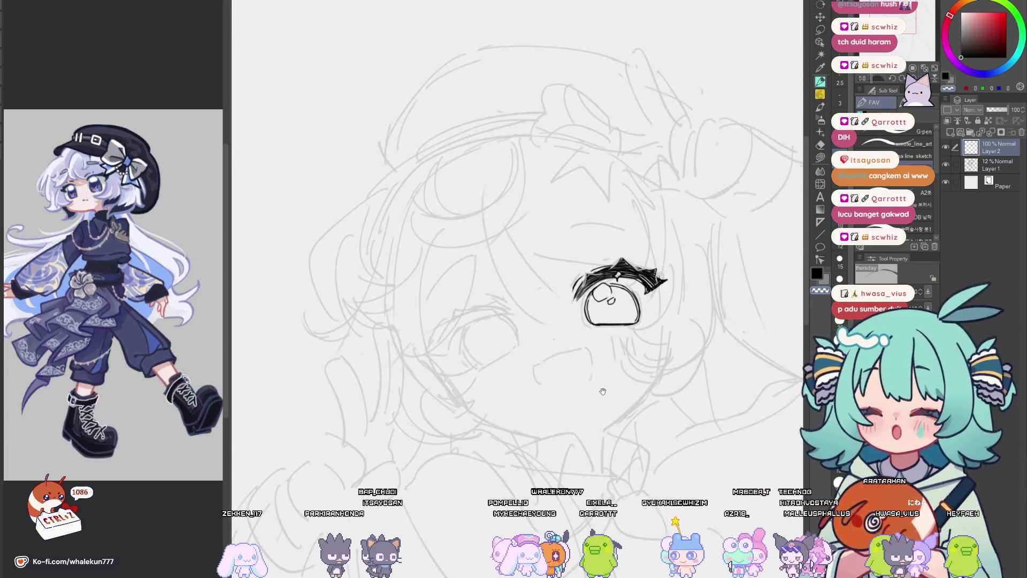
pyautogui.scroll(1, 603, 385)
pyautogui.press('k')
pyautogui.moveTo(595, 336); pyautogui.dragTo(594, 344)
# Ink a small dash and the upper lid arc of the second eye.
pyautogui.press('h')
pyautogui.press('p')
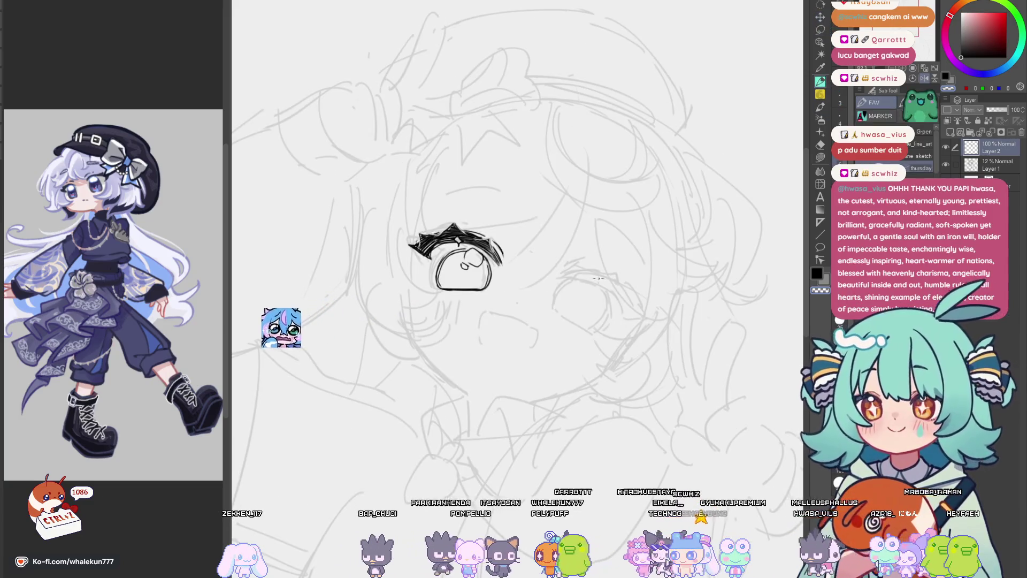
pyautogui.moveTo(587, 280); pyautogui.dragTo(576, 285)
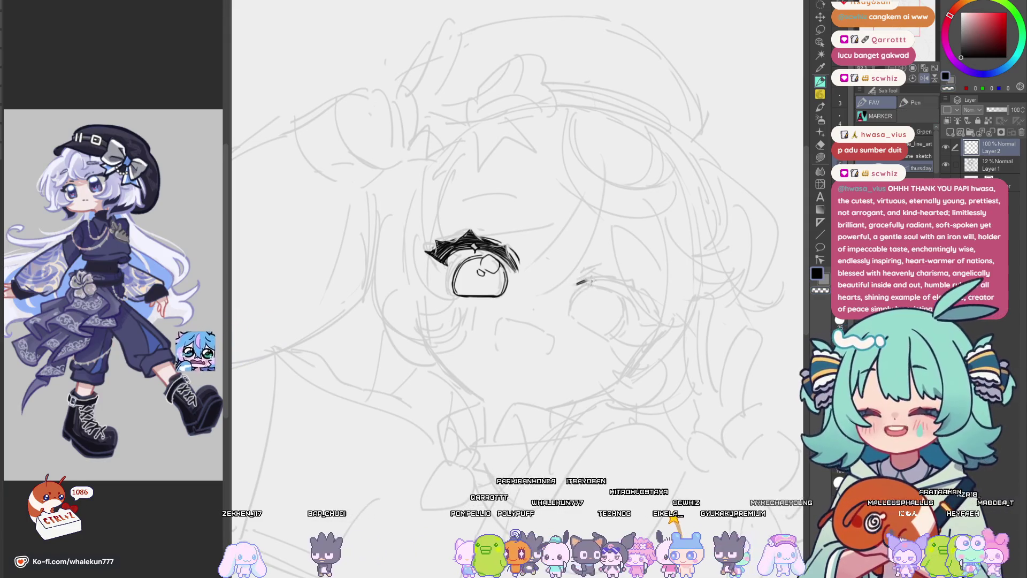
pyautogui.press('h')
pyautogui.moveTo(551, 319); pyautogui.dragTo(605, 328)
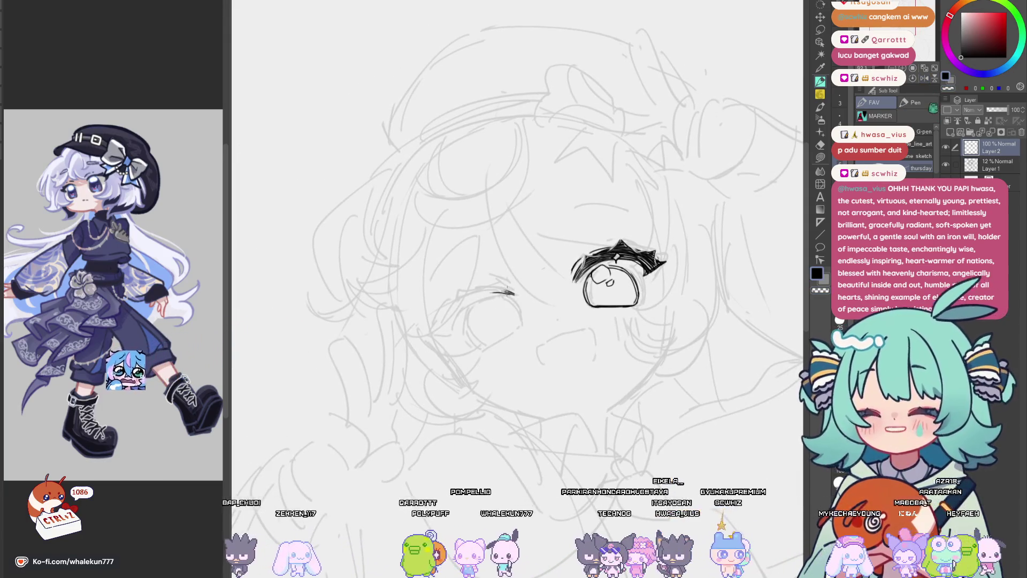
pyautogui.press('h')
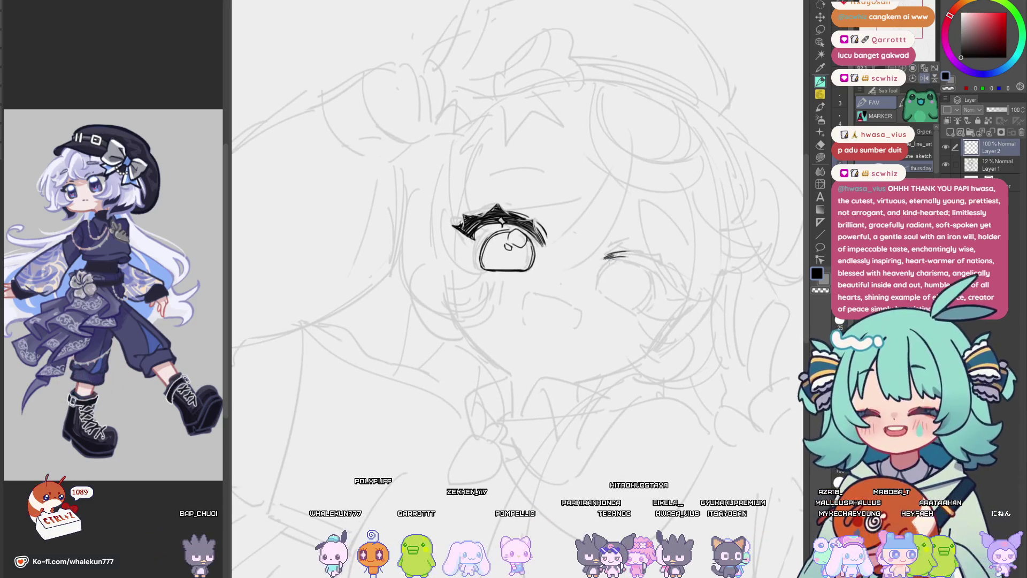
pyautogui.press('h')
pyautogui.moveTo(392, 263)
pyautogui.mouseDown()
pyautogui.moveTo(478, 274)
pyautogui.moveTo(448, 309)
pyautogui.mouseUp()
pyautogui.moveTo(482, 271)
pyautogui.mouseDown()
pyautogui.moveTo(461, 286)
pyautogui.moveTo(509, 267)
pyautogui.moveTo(499, 264)
pyautogui.mouseUp()
pyautogui.scroll(2, 517, 289)
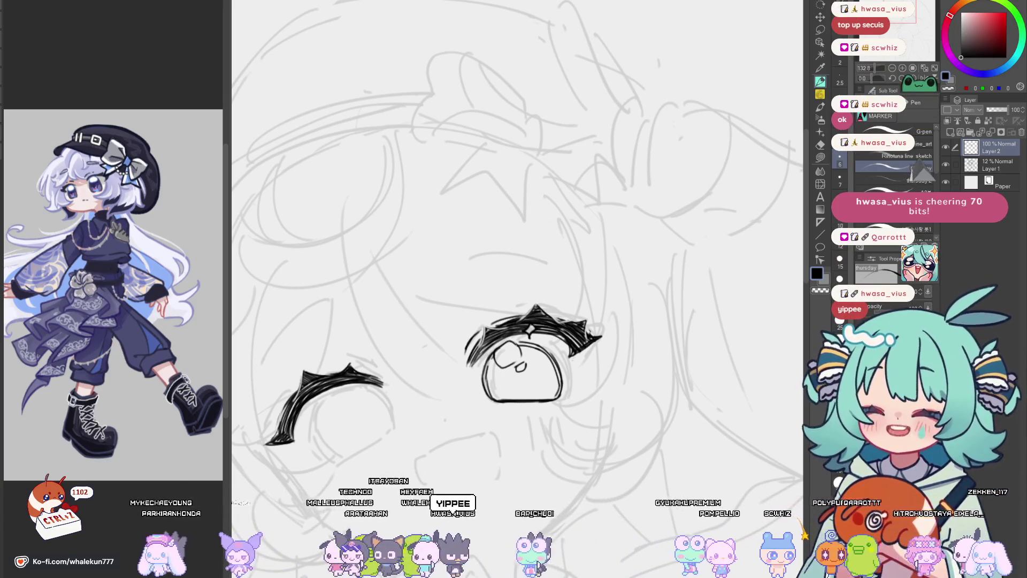
pyautogui.moveTo(434, 363); pyautogui.dragTo(464, 319)
# Compare the eyes in mirrored view and add a thin stroke at the second lash's outer end.
pyautogui.press('h')
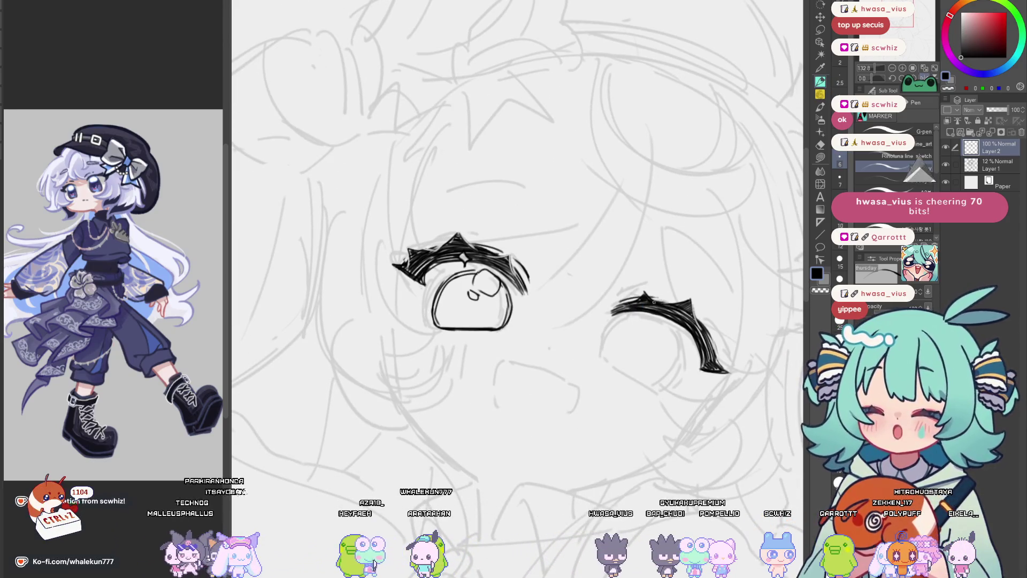
pyautogui.press('h')
pyautogui.press('h')
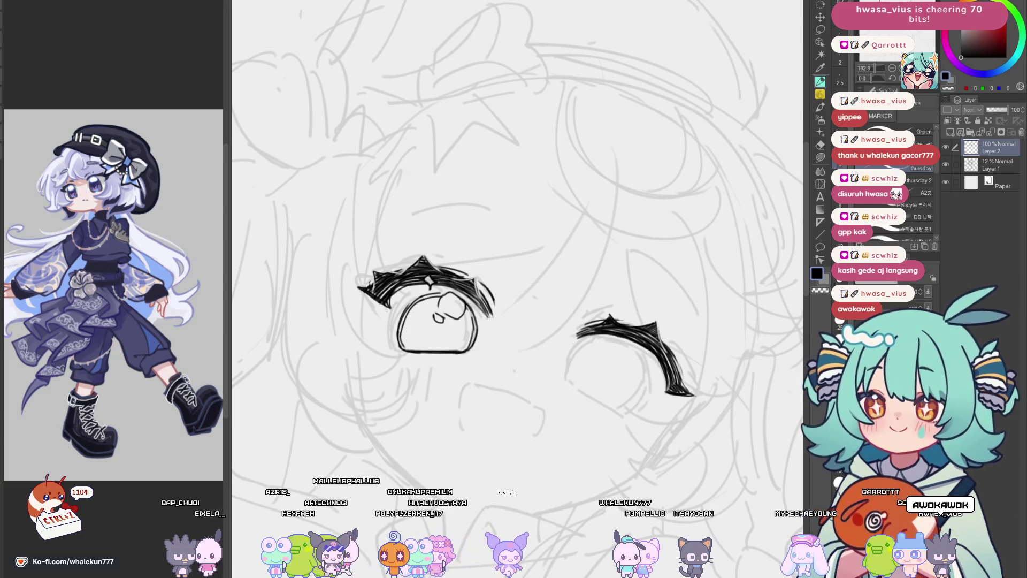
pyautogui.moveTo(526, 443)
pyautogui.mouseDown()
pyautogui.moveTo(546, 358)
pyautogui.moveTo(548, 399)
pyautogui.moveTo(559, 353)
pyautogui.mouseUp()
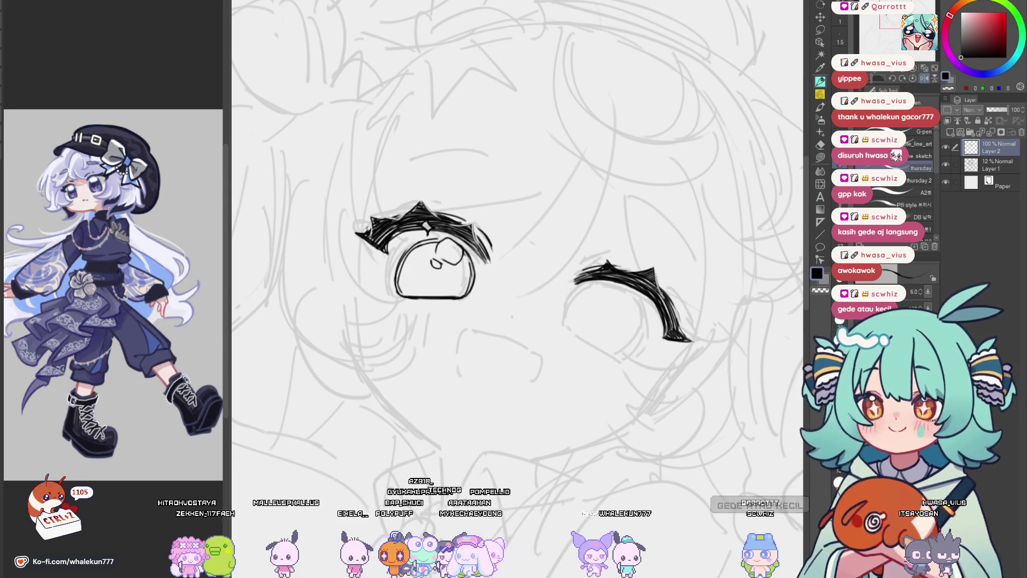
pyautogui.moveTo(667, 302); pyautogui.dragTo(691, 316)
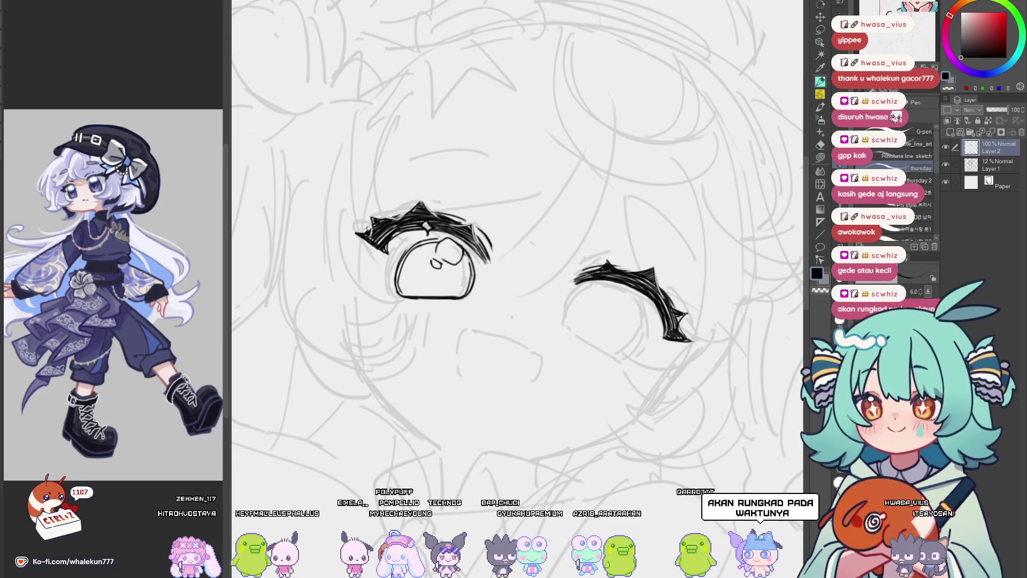
# Draw the left side of the left eye's outline, check it mirrored, and undo it.
pyautogui.press('h')
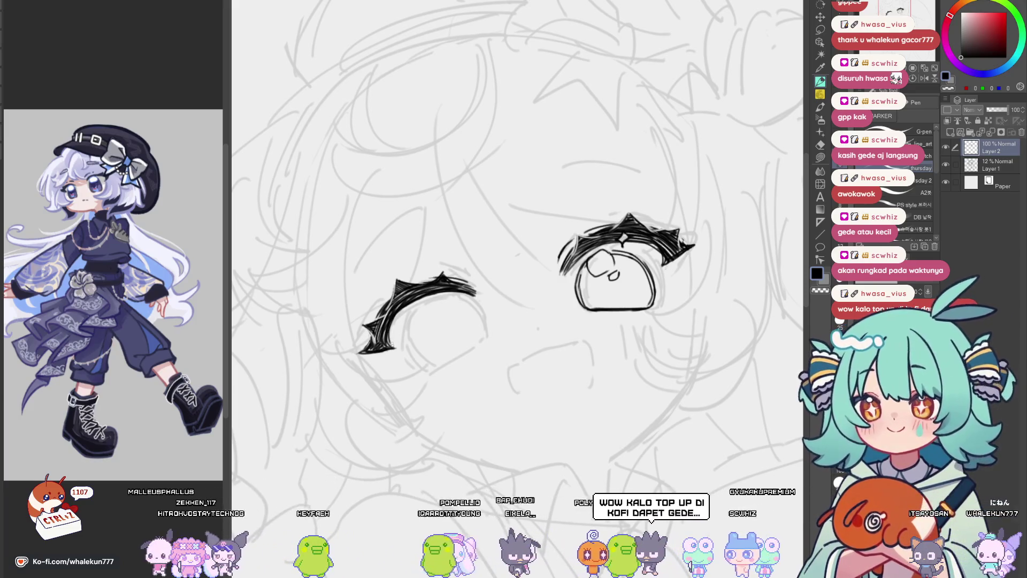
pyautogui.moveTo(493, 240); pyautogui.dragTo(471, 223)
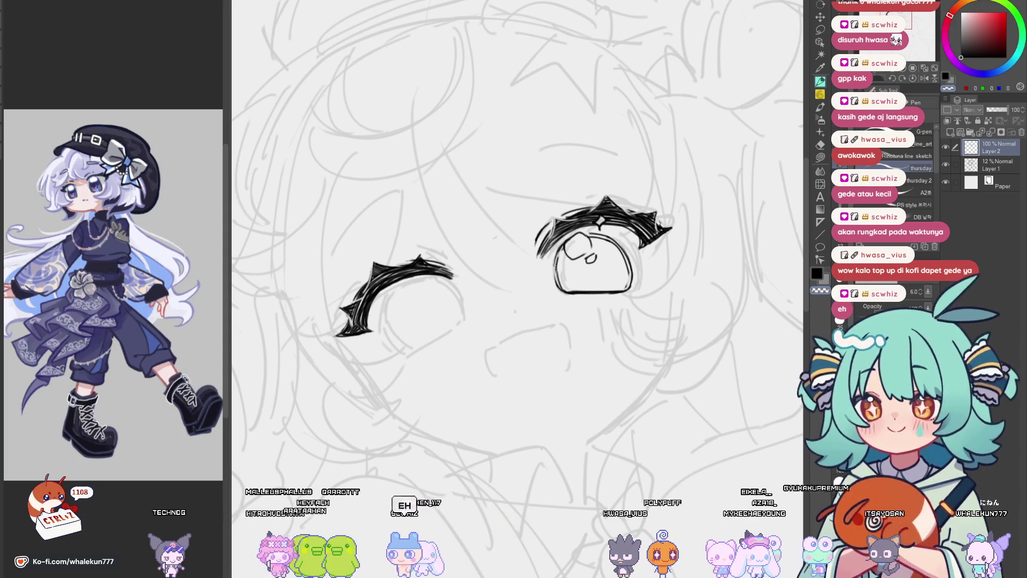
pyautogui.press('h')
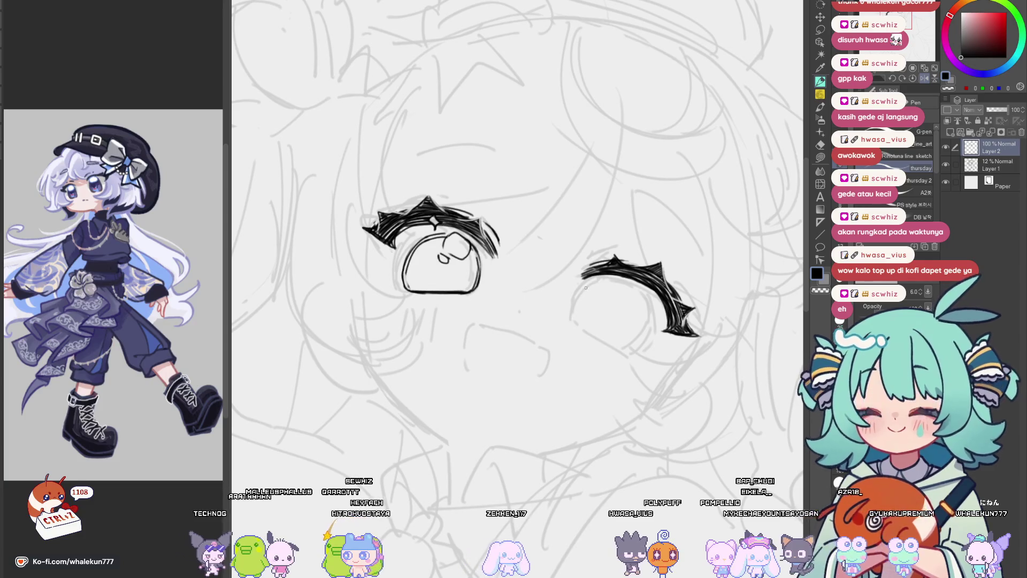
pyautogui.press('h')
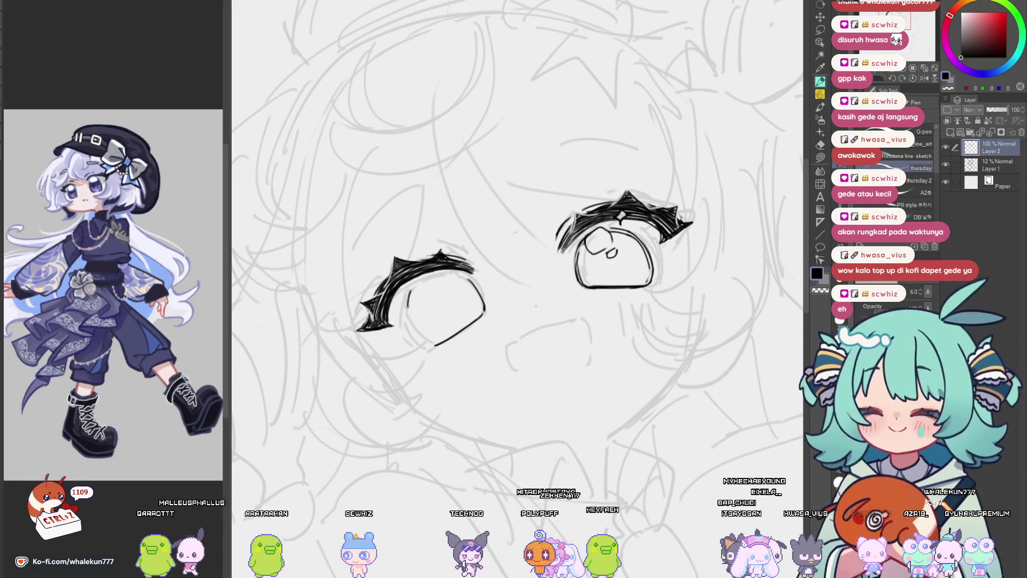
pyautogui.moveTo(410, 291); pyautogui.dragTo(426, 345)
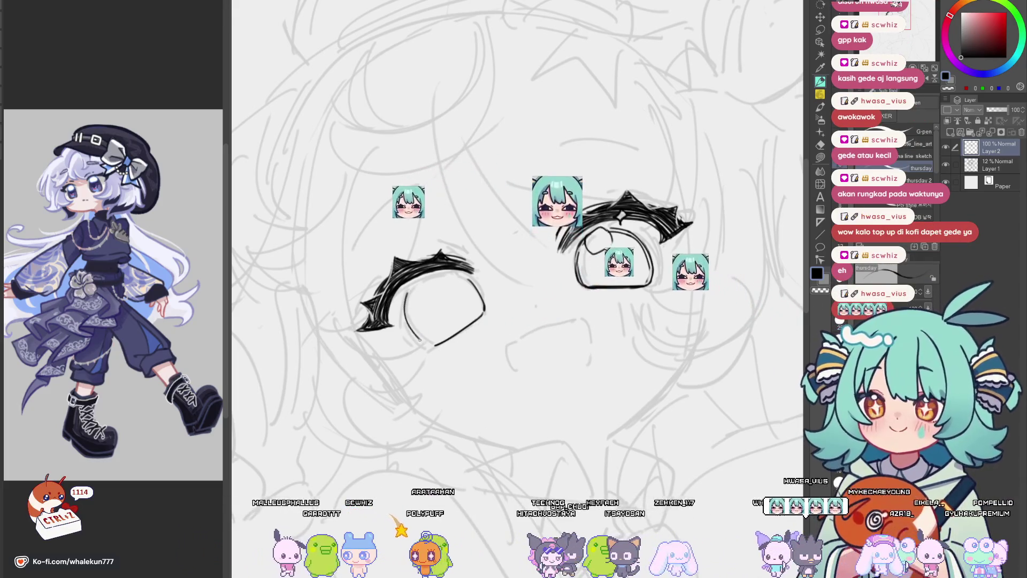
pyautogui.press('h')
pyautogui.moveTo(662, 312)
pyautogui.mouseDown()
pyautogui.moveTo(688, 302)
pyautogui.moveTo(645, 322)
pyautogui.mouseUp()
pyautogui.hotkey('ctrl', 'z')
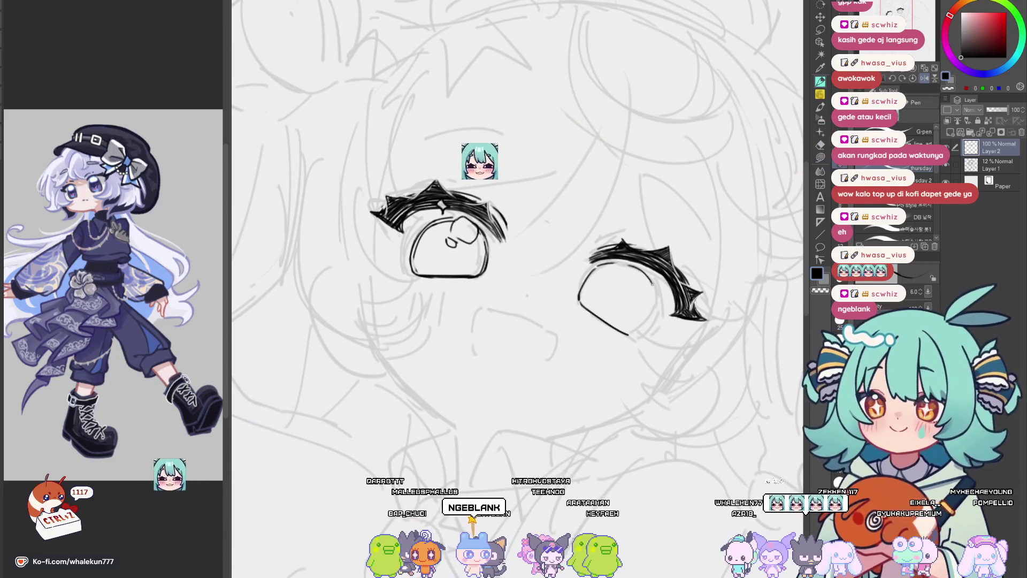
# Redraw the side of the left eye's outline and add a stroke along its top.
pyautogui.press('h')
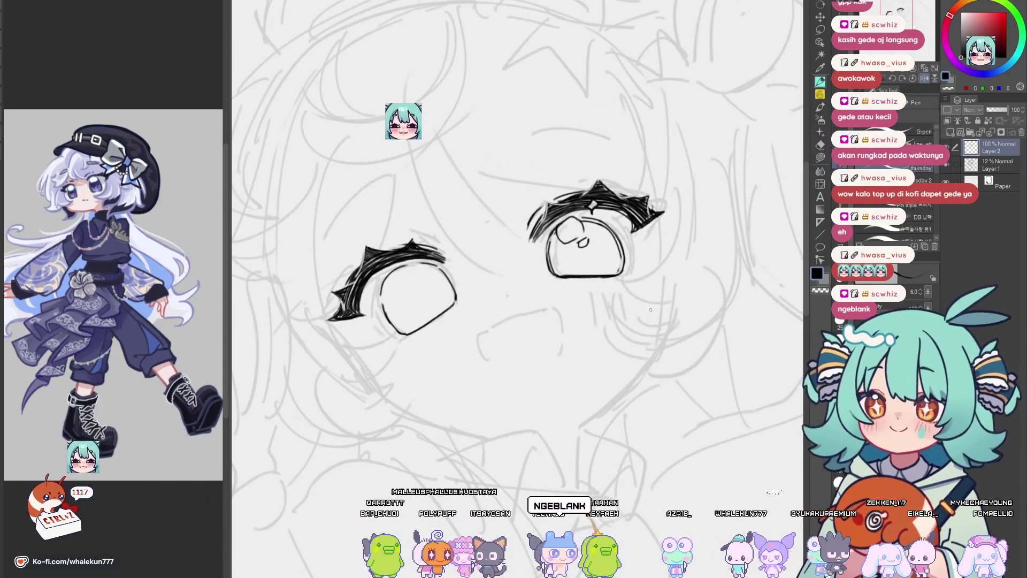
pyautogui.hotkey('ctrl', '-')
pyautogui.hotkey('ctrl', '-')
pyautogui.hotkey('ctrl', '+')
pyautogui.hotkey('ctrl', '+')
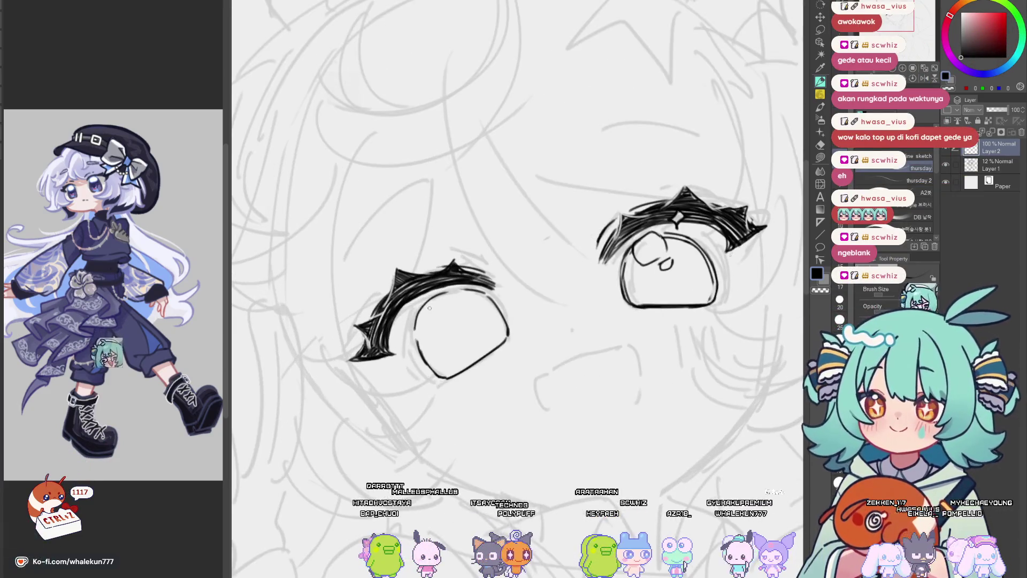
pyautogui.press('e')
pyautogui.press('p')
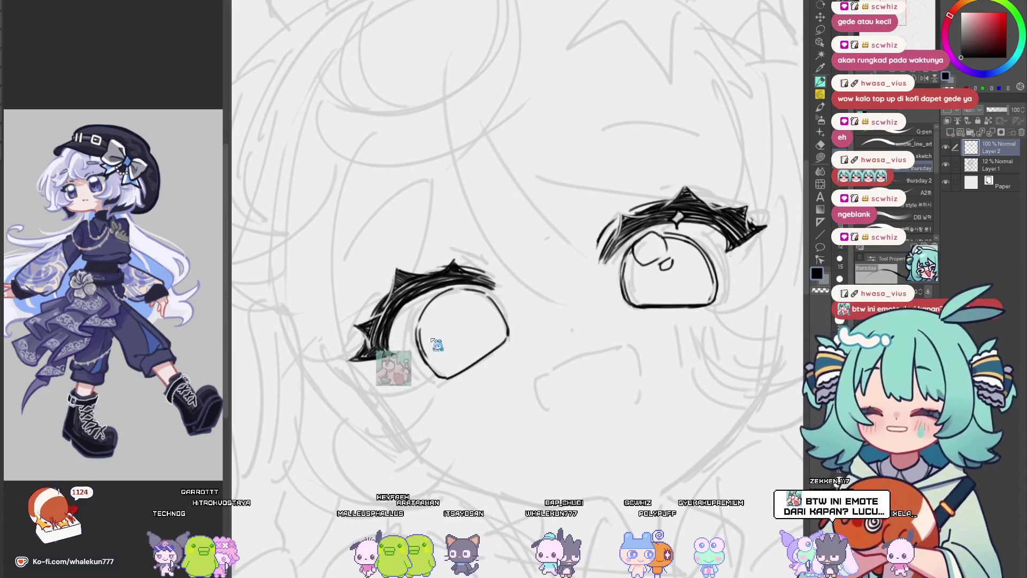
pyautogui.moveTo(424, 345); pyautogui.dragTo(452, 377)
pyautogui.moveTo(423, 302)
pyautogui.mouseDown()
pyautogui.moveTo(484, 291)
pyautogui.moveTo(556, 321)
pyautogui.moveTo(540, 328)
pyautogui.mouseUp()
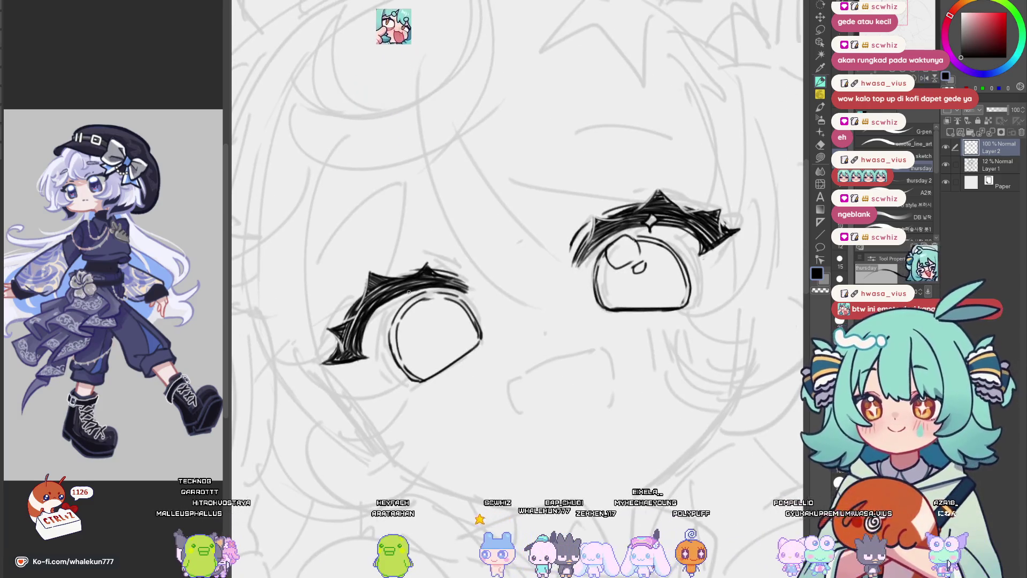
# Give Layer 1 a lavender layer color at 13% opacity, then reselect Layer 2.
pyautogui.press('e')
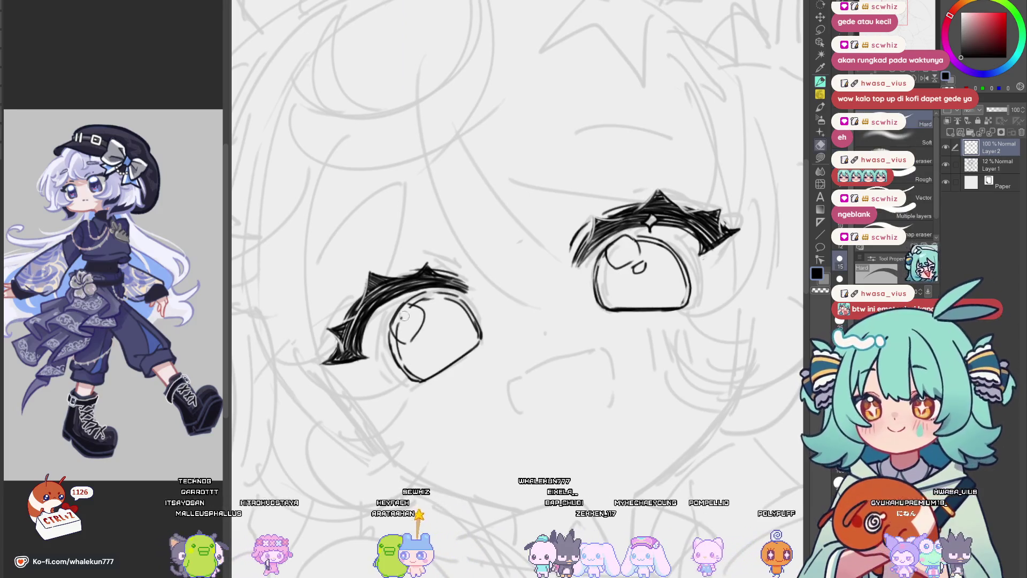
pyautogui.press('p')
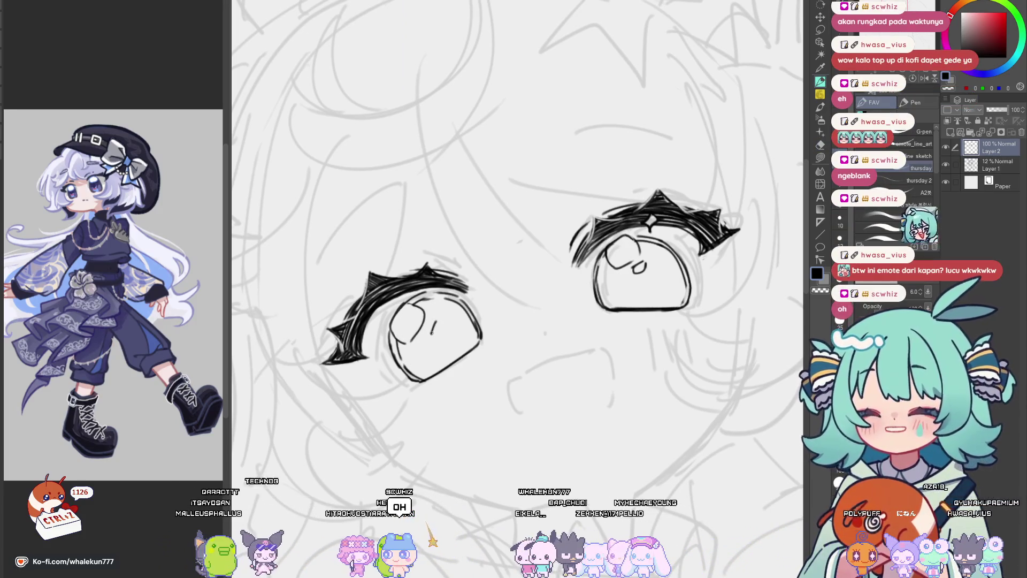
pyautogui.scroll(-3, 472, 229)
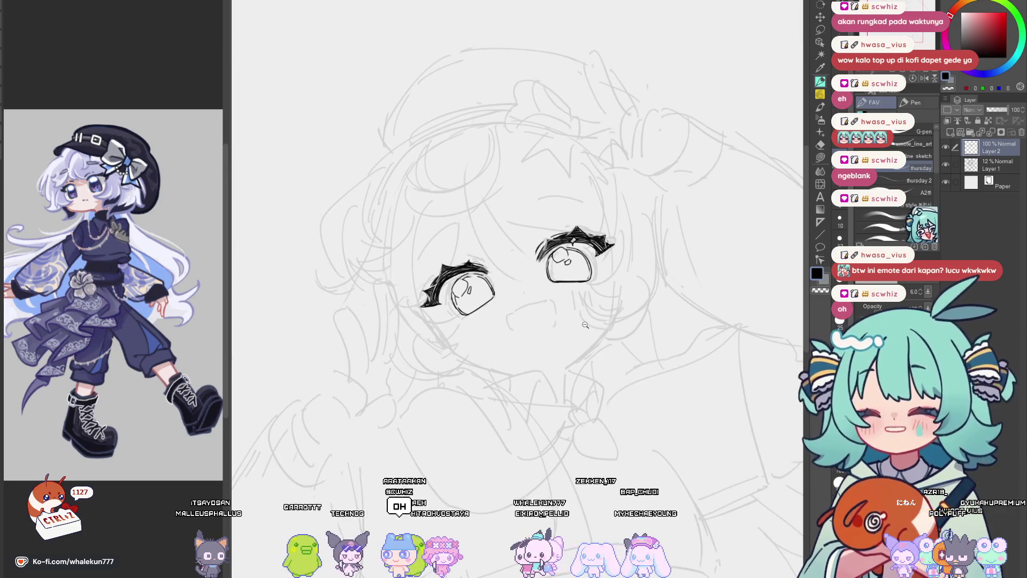
pyautogui.scroll(-3, 586, 325)
pyautogui.scroll(3, 583, 318)
pyautogui.scroll(-3, 581, 313)
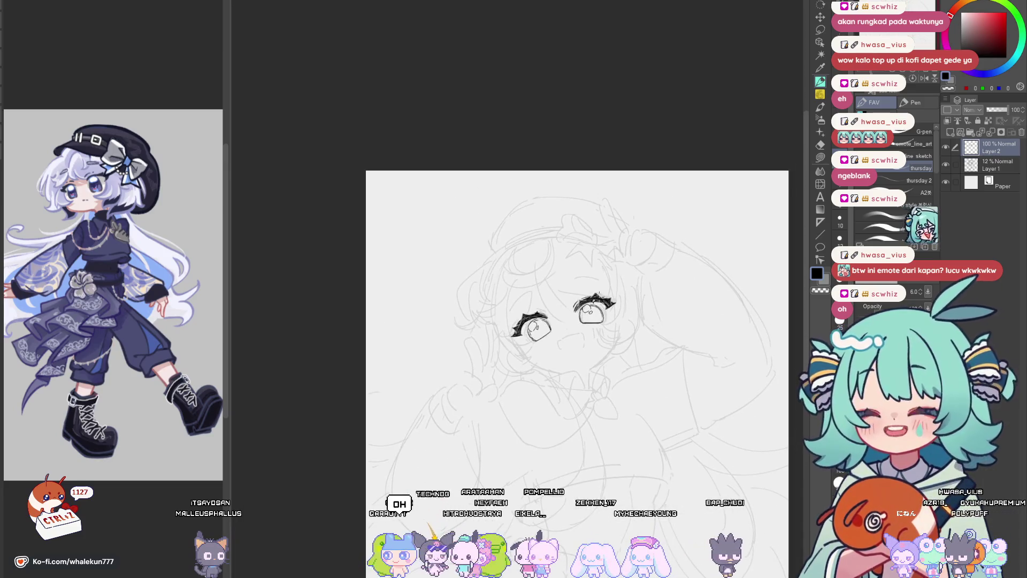
pyautogui.scroll(3, 642, 334)
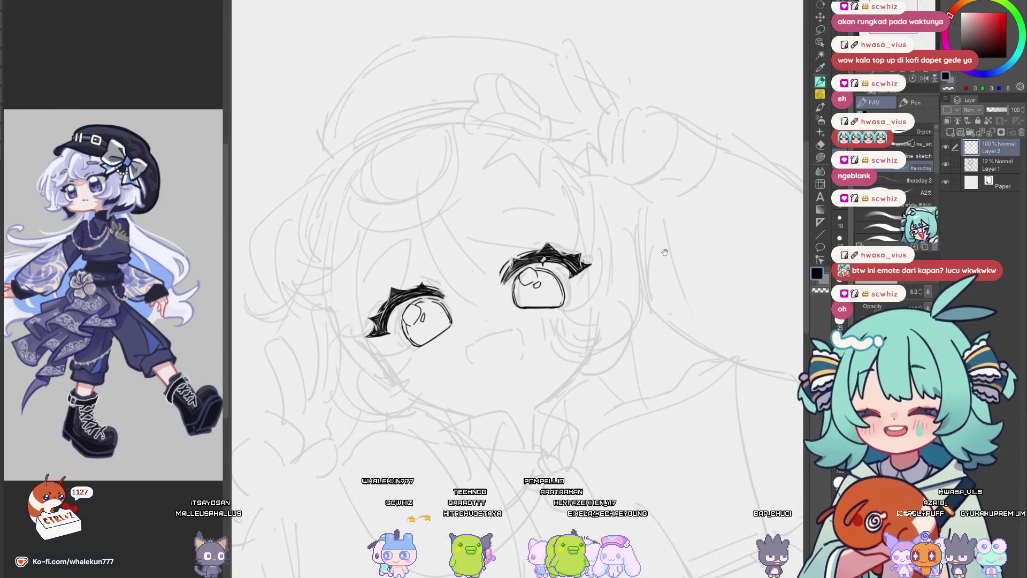
pyautogui.click(998, 160)
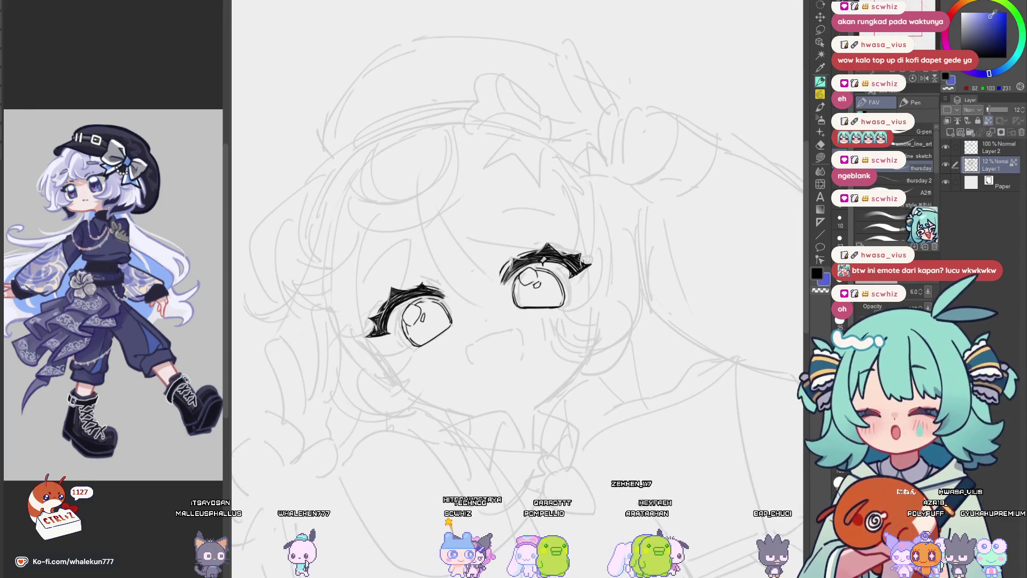
pyautogui.hotkey('ctrl', 'shift', 'l')
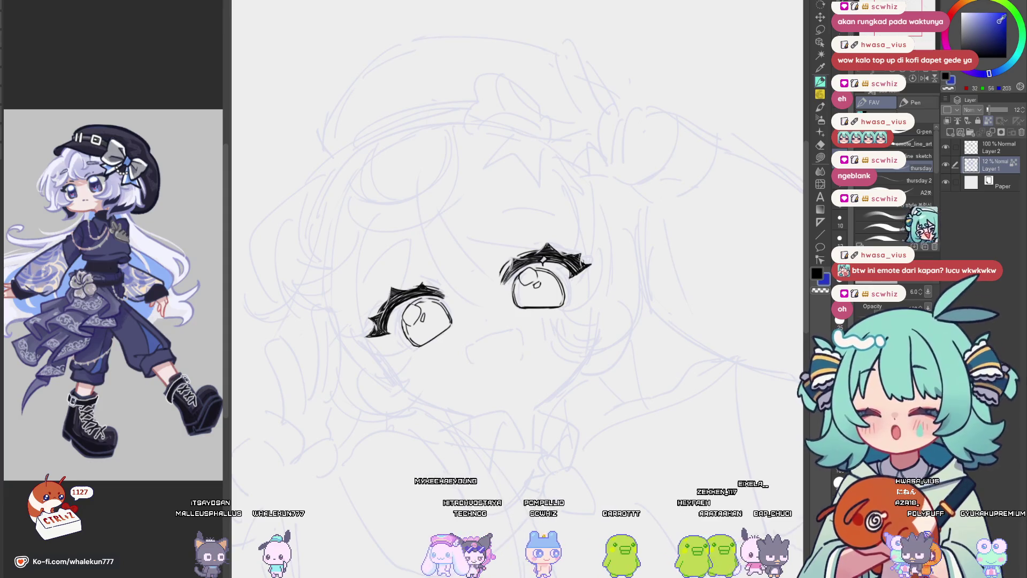
pyautogui.moveTo(989, 110)
pyautogui.mouseDown()
pyautogui.moveTo(1006, 109)
pyautogui.moveTo(990, 110)
pyautogui.mouseUp()
pyautogui.click(992, 151)
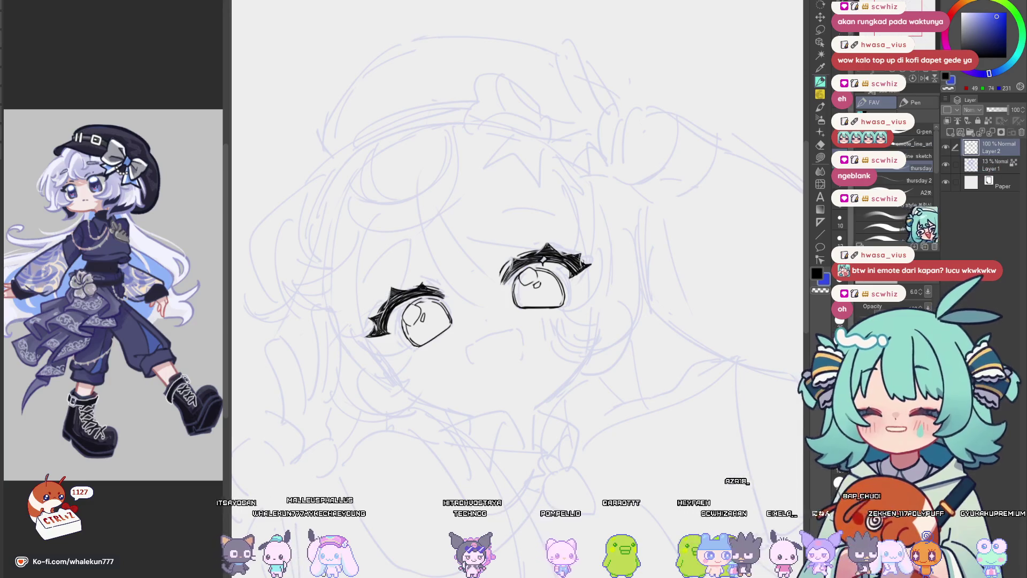
pyautogui.click(820, 17)
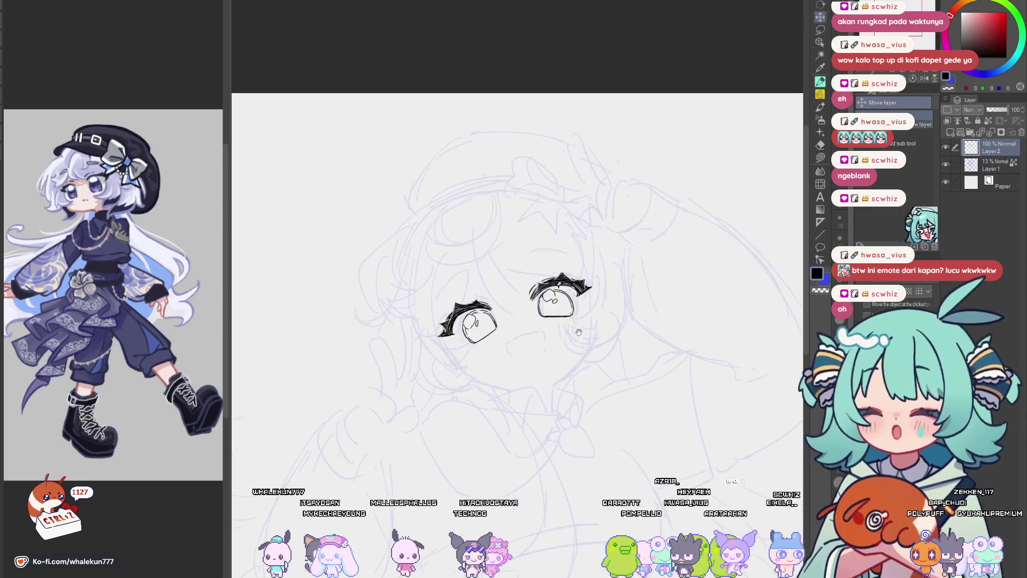
# Lasso the left eye's lineart, shift it slightly right into place, and deselect.
pyautogui.press('h')
pyautogui.press('m')
pyautogui.moveTo(601, 226)
pyautogui.mouseDown()
pyautogui.moveTo(546, 237)
pyautogui.moveTo(605, 230)
pyautogui.mouseUp()
pyautogui.press('h')
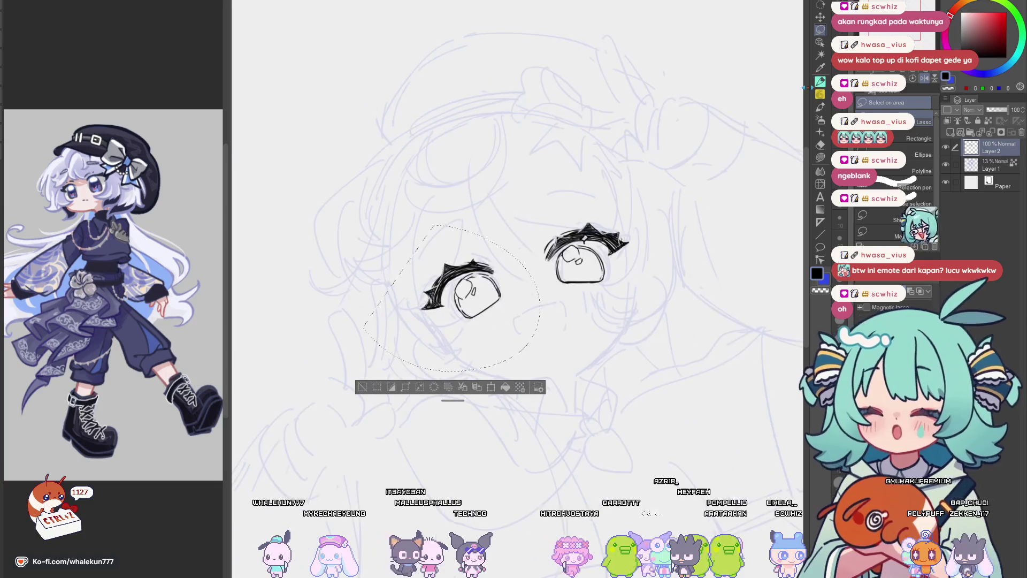
pyautogui.press('k')
pyautogui.moveTo(491, 318); pyautogui.dragTo(508, 321)
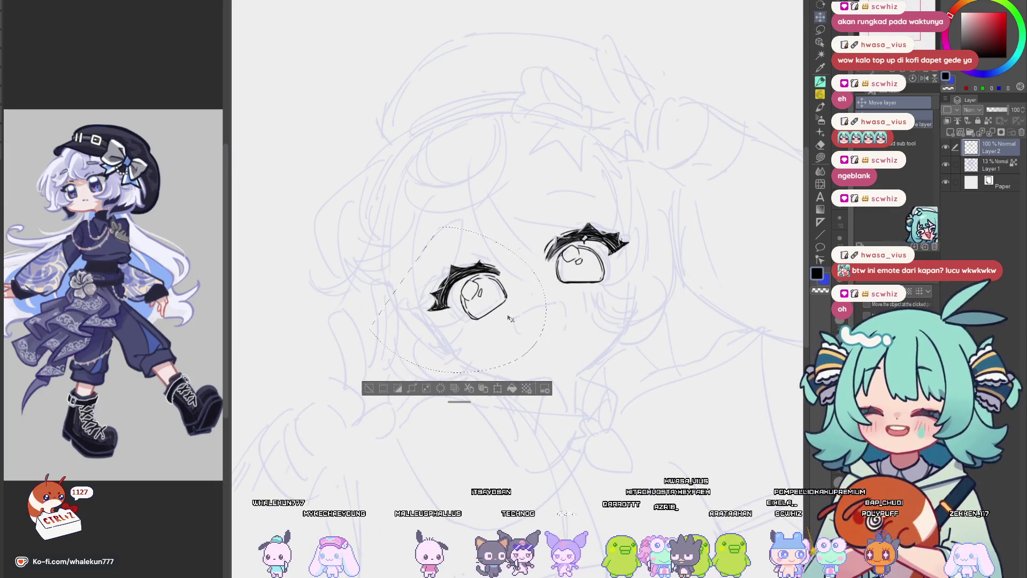
pyautogui.hotkey('ctrl', 'd')
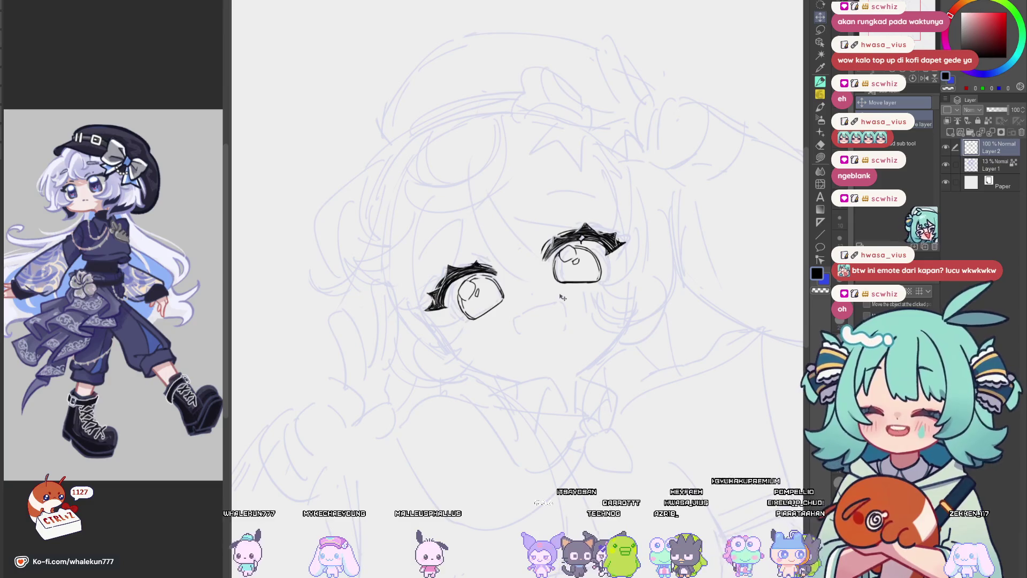
# Ink a curved eyebrow stroke above the left eye.
pyautogui.press('p')
pyautogui.scroll(5, 549, 294)
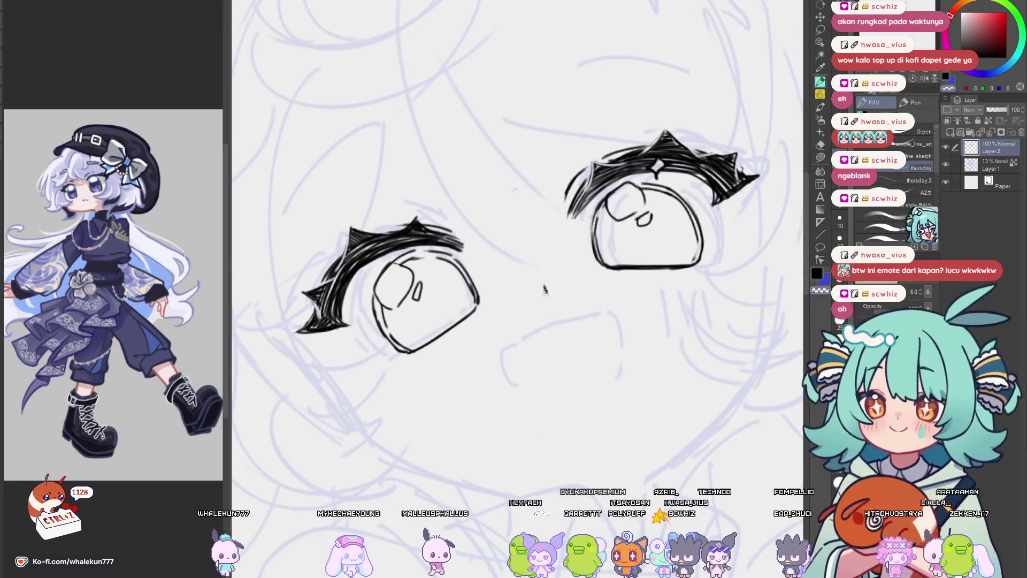
pyautogui.moveTo(567, 300); pyautogui.dragTo(559, 263)
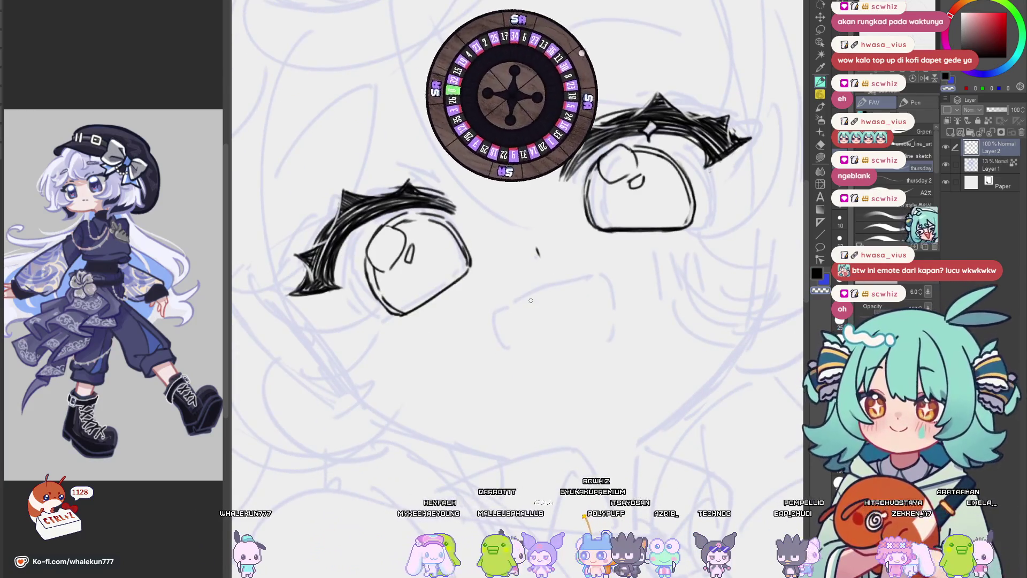
pyautogui.scroll(-3, 529, 301)
pyautogui.scroll(3, 530, 301)
pyautogui.press('h')
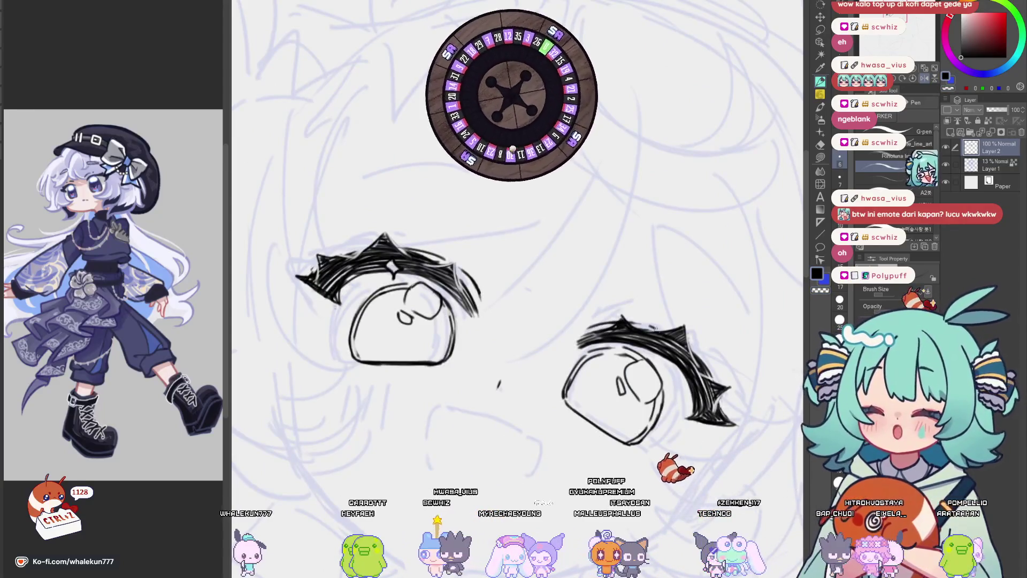
pyautogui.press('h')
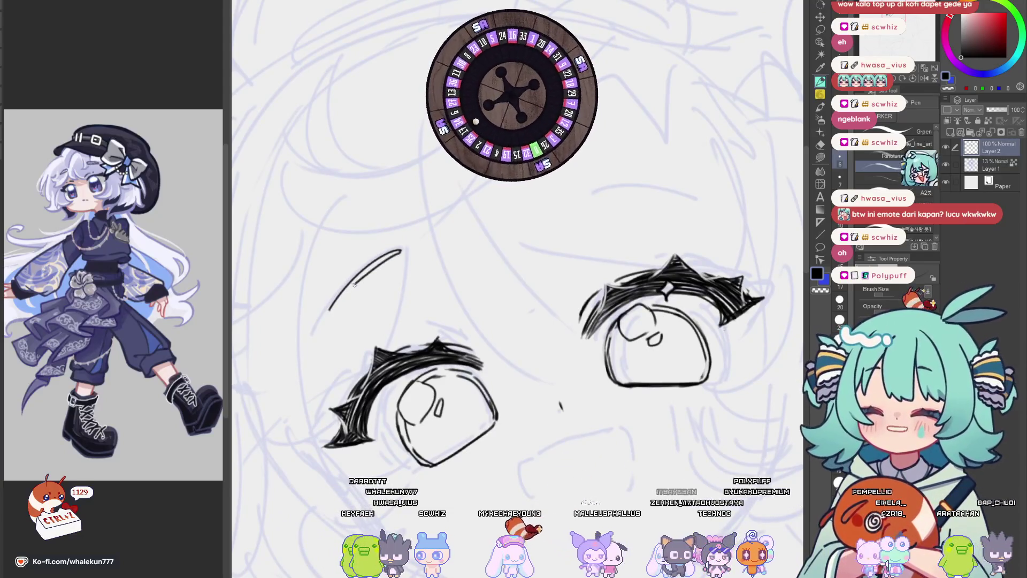
pyautogui.press('h')
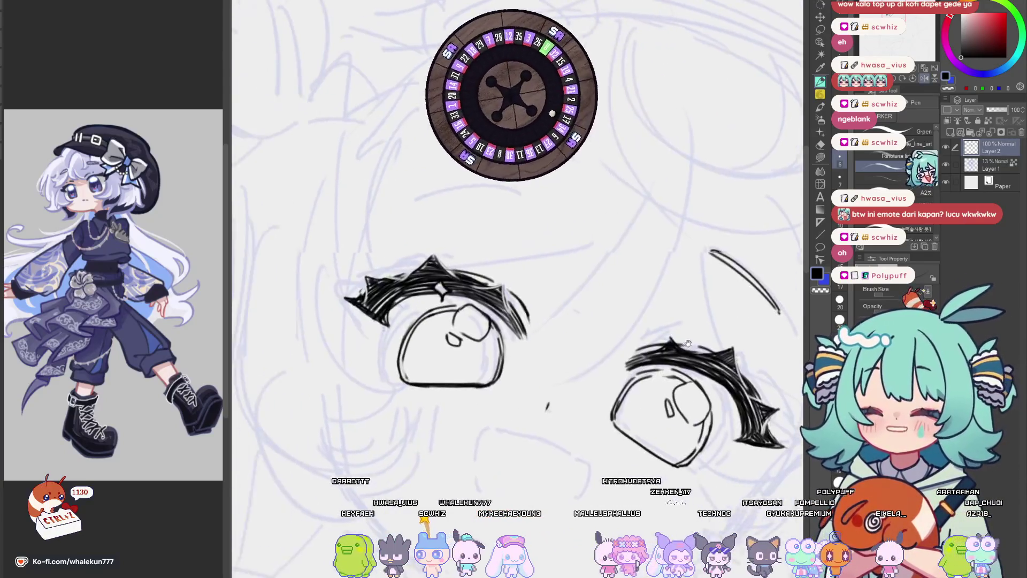
pyautogui.press('h')
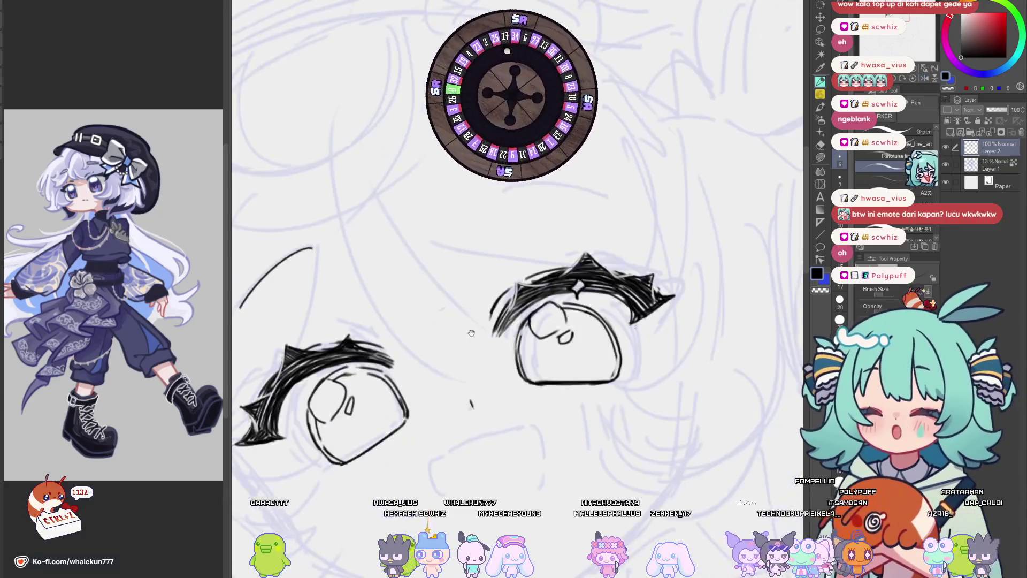
pyautogui.moveTo(468, 261); pyautogui.dragTo(390, 332)
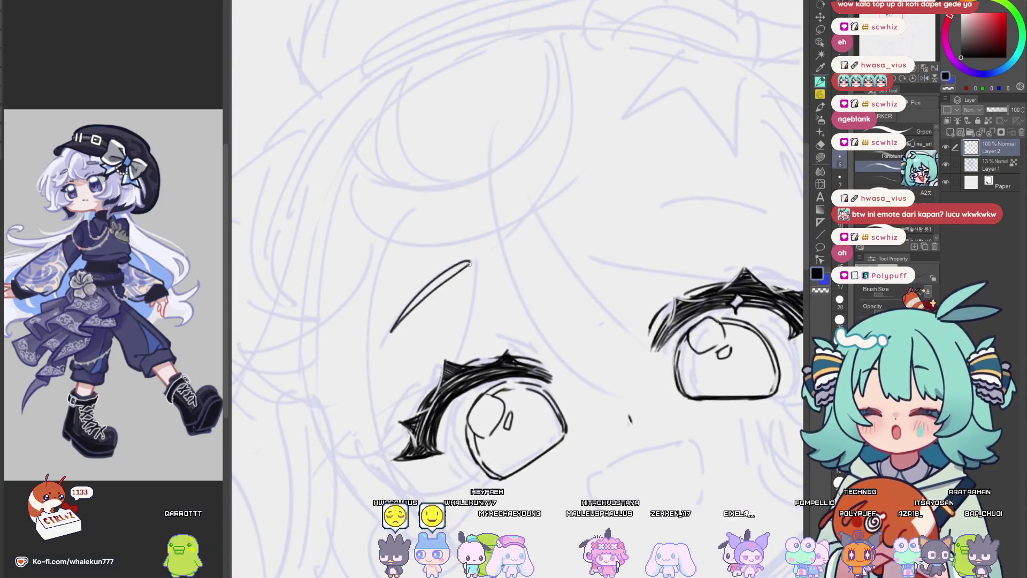
# Copy the inked eyebrow stroke and mirror the copy horizontally for the other eye.
pyautogui.press('m')
pyautogui.moveTo(364, 369)
pyautogui.mouseDown()
pyautogui.moveTo(493, 211)
pyautogui.moveTo(369, 372)
pyautogui.mouseUp()
pyautogui.hotkey('ctrl', 'c')
pyautogui.hotkey('ctrl', 'v')
pyautogui.hotkey('ctrl', 't')
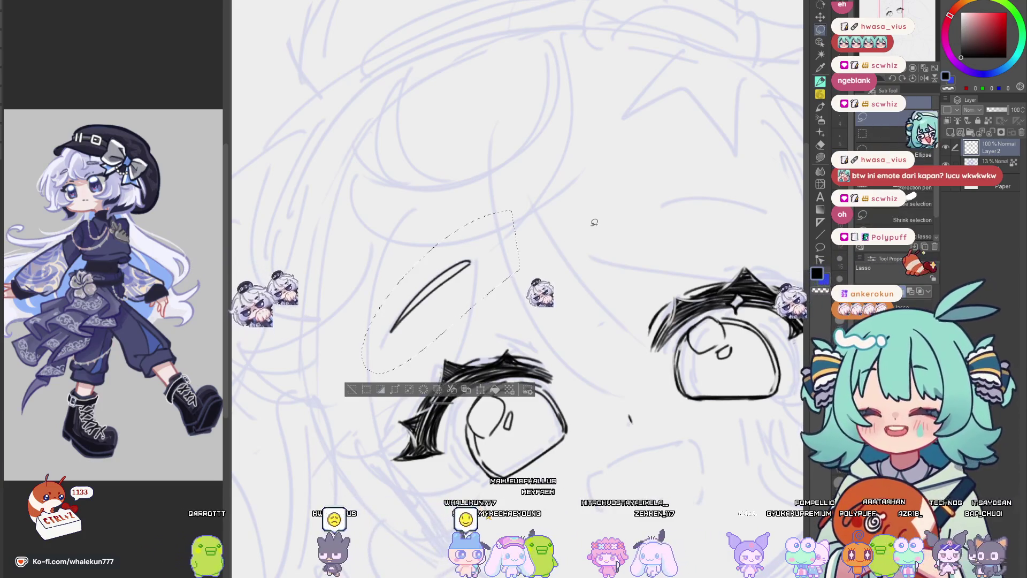
pyautogui.press('h')
pyautogui.press('Return')
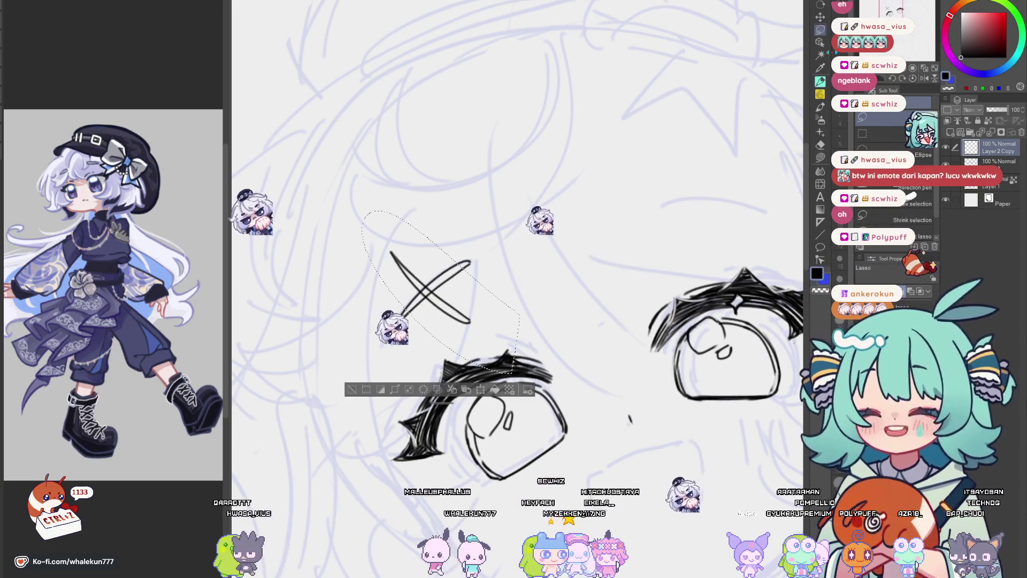
pyautogui.hotkey('ctrl', 'z')
pyautogui.hotkey('ctrl', 't')
pyautogui.press('h')
pyautogui.press('Return')
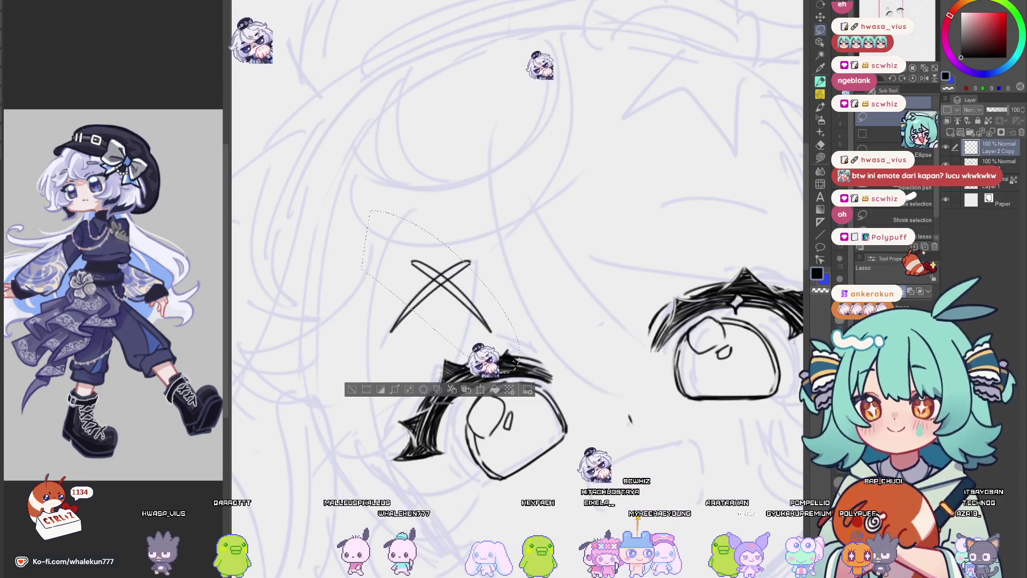
# Move the mirrored brow into place above the right eye, checking it in flipped view.
pyautogui.hotkey('ctrl', 't')
pyautogui.moveTo(444, 297)
pyautogui.mouseDown()
pyautogui.moveTo(696, 225)
pyautogui.moveTo(636, 242)
pyautogui.moveTo(636, 232)
pyautogui.mouseUp()
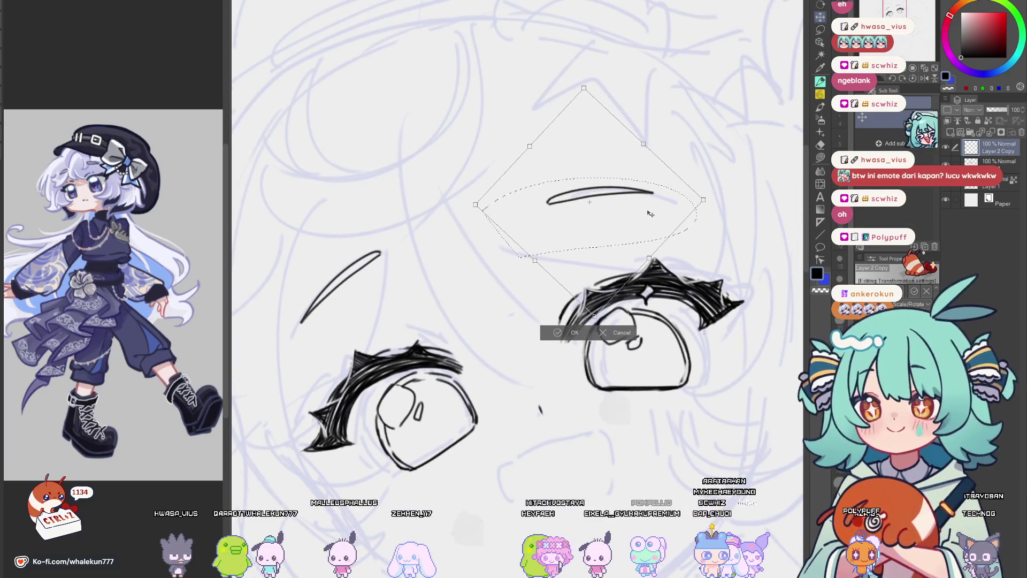
pyautogui.press('h')
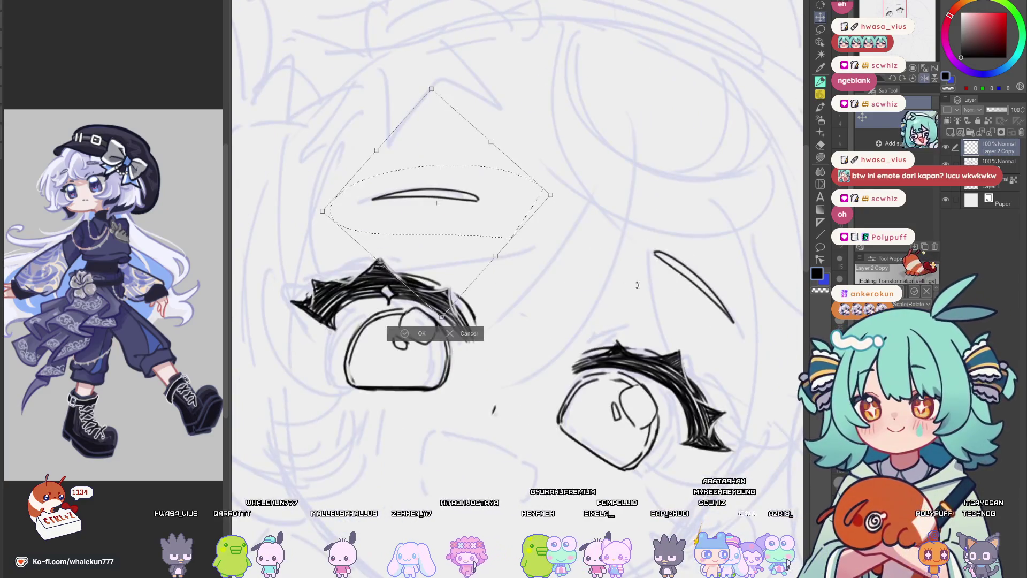
pyautogui.moveTo(497, 251); pyautogui.dragTo(489, 254)
pyautogui.click(424, 337)
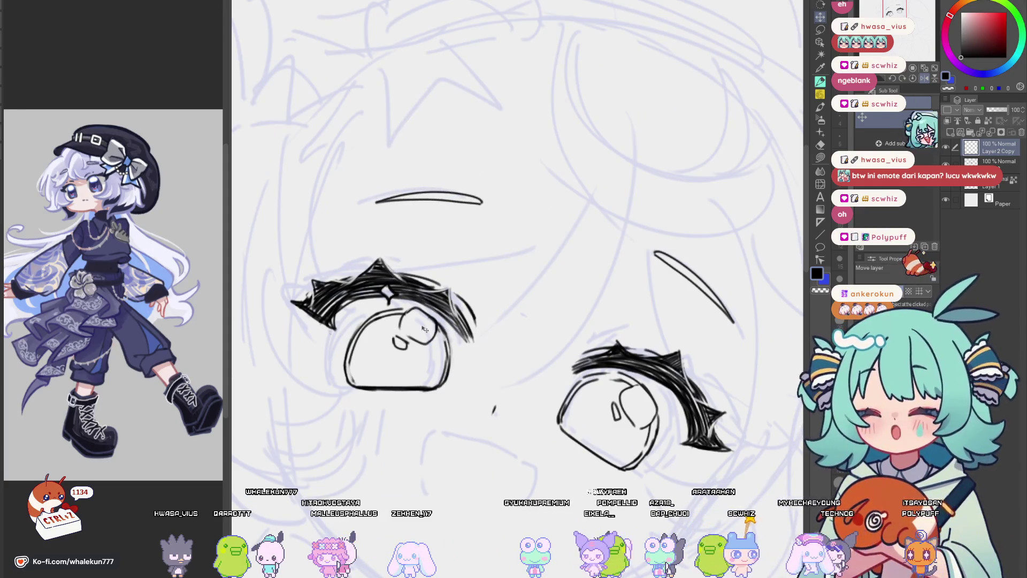
pyautogui.press('h')
pyautogui.scroll(-5, 647, 339)
pyautogui.scroll(4, 647, 340)
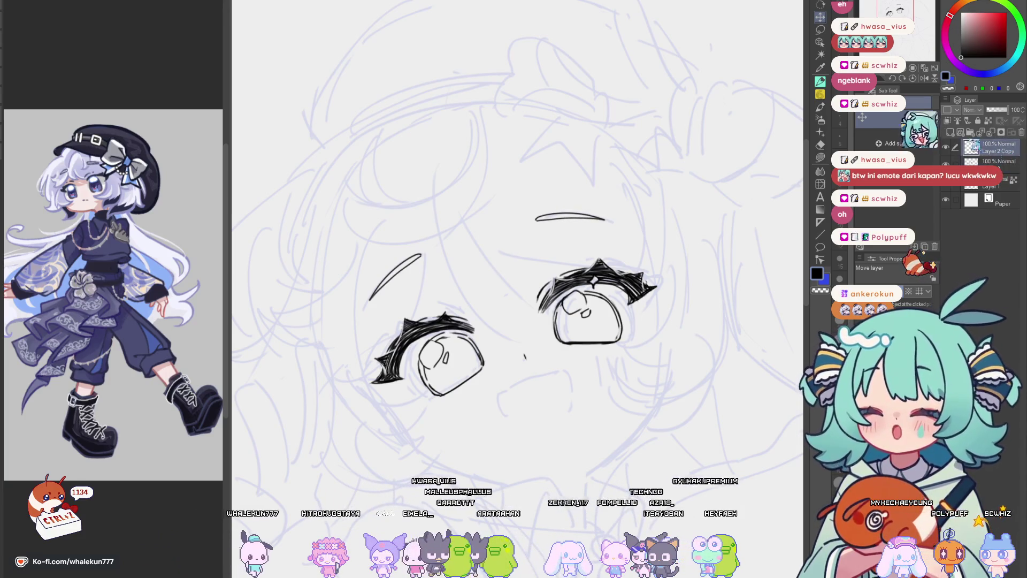
# Select the left brow line and shift it slightly to the right.
pyautogui.moveTo(429, 276); pyautogui.dragTo(375, 262)
pyautogui.hotkey('ctrl', 't')
pyautogui.moveTo(420, 305); pyautogui.dragTo(424, 303)
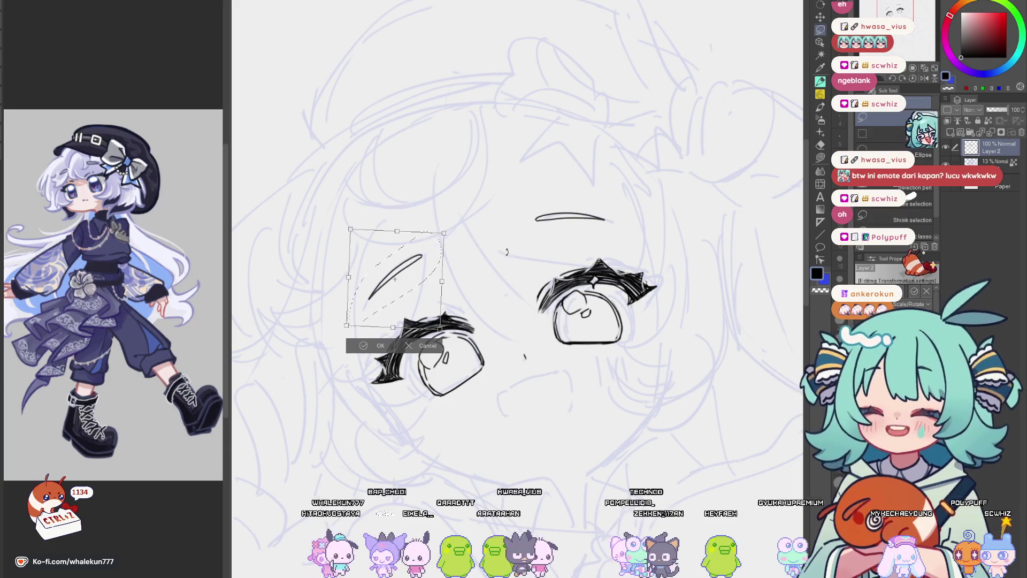
pyautogui.click(382, 343)
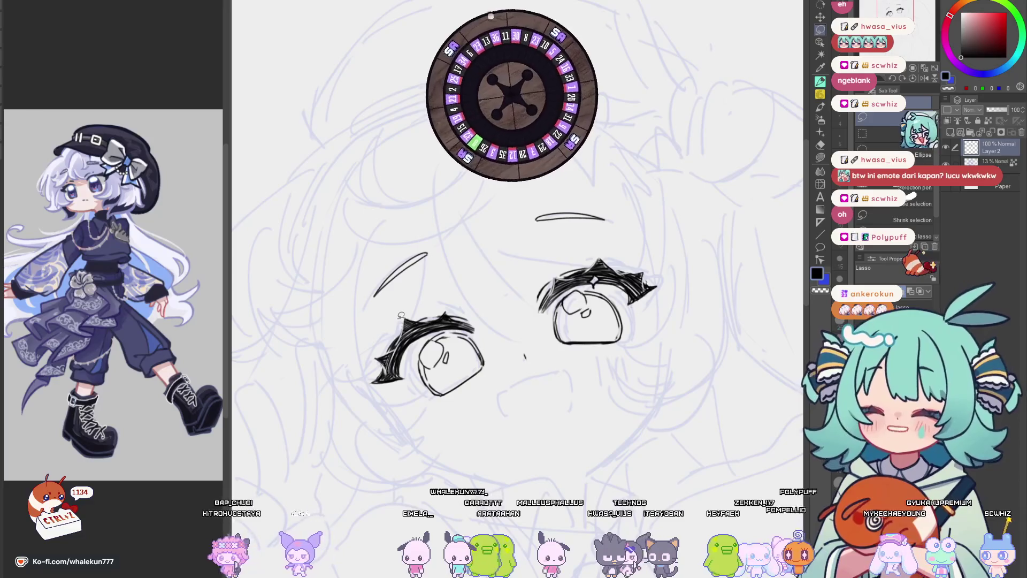
pyautogui.press('p')
pyautogui.moveTo(671, 348); pyautogui.dragTo(683, 370)
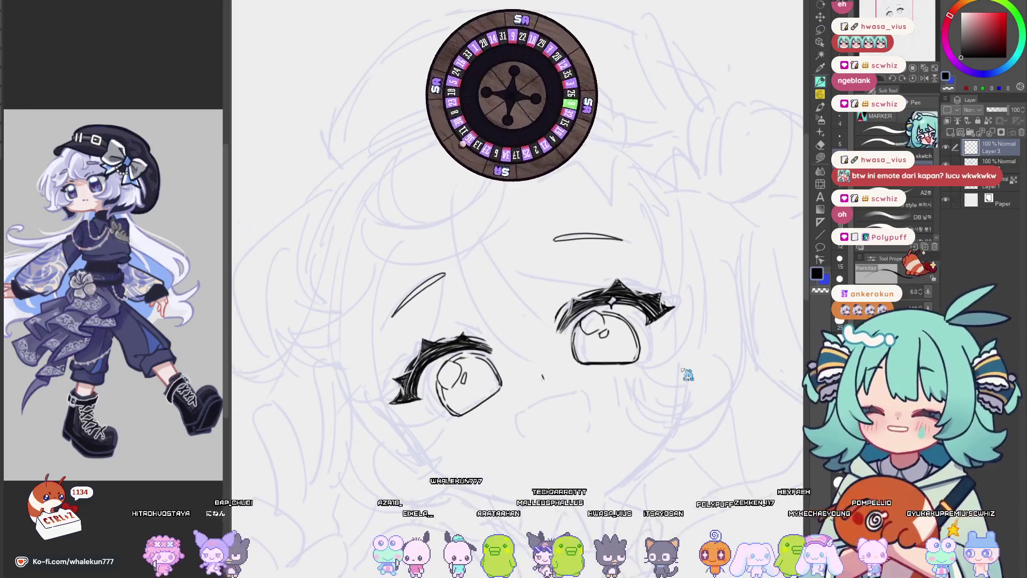
# Briefly mirror the view to check proportions, then switch to the FAV brush group.
pyautogui.press('h')
pyautogui.press('h')
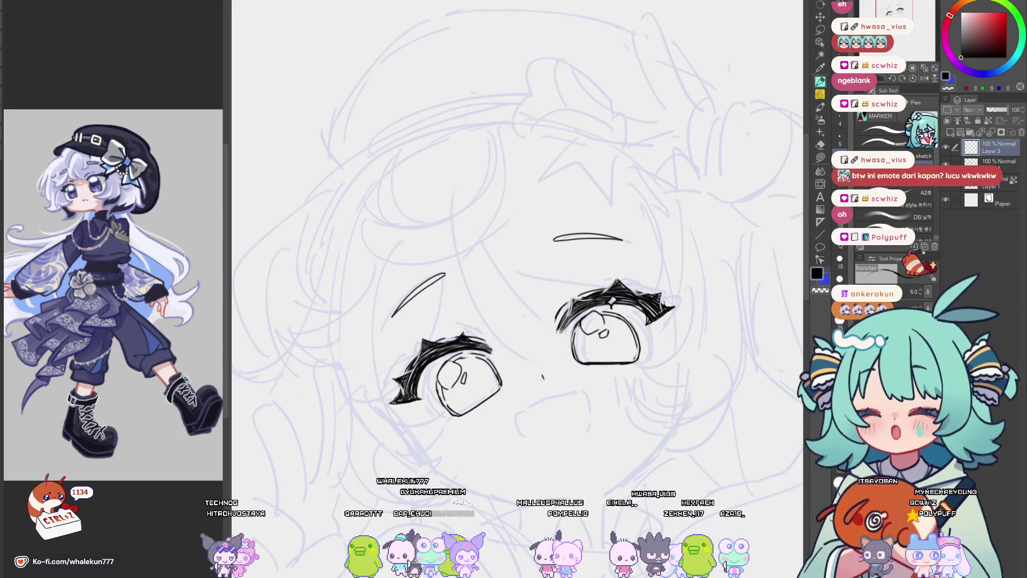
pyautogui.press('p')
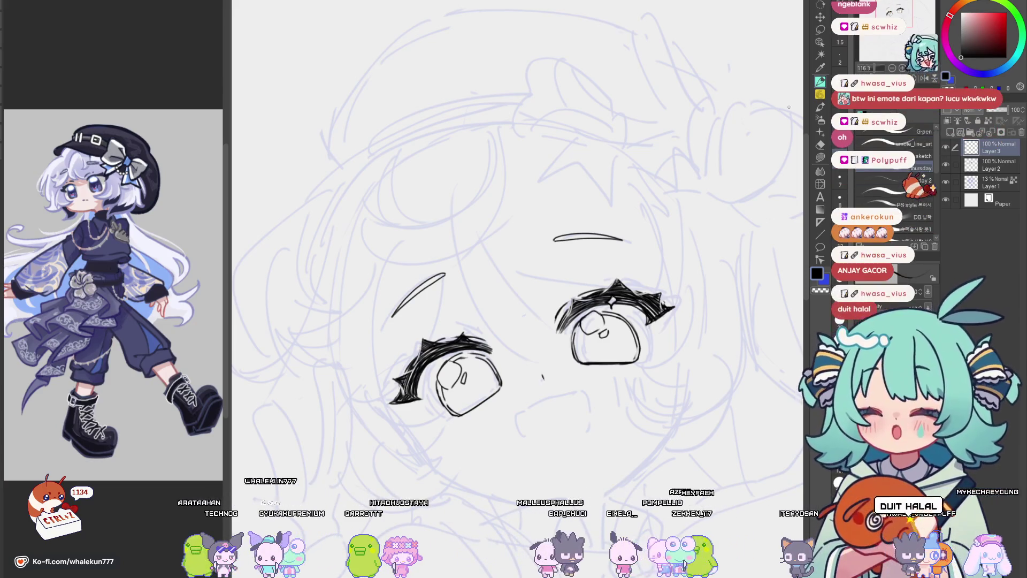
pyautogui.moveTo(589, 361); pyautogui.dragTo(574, 277)
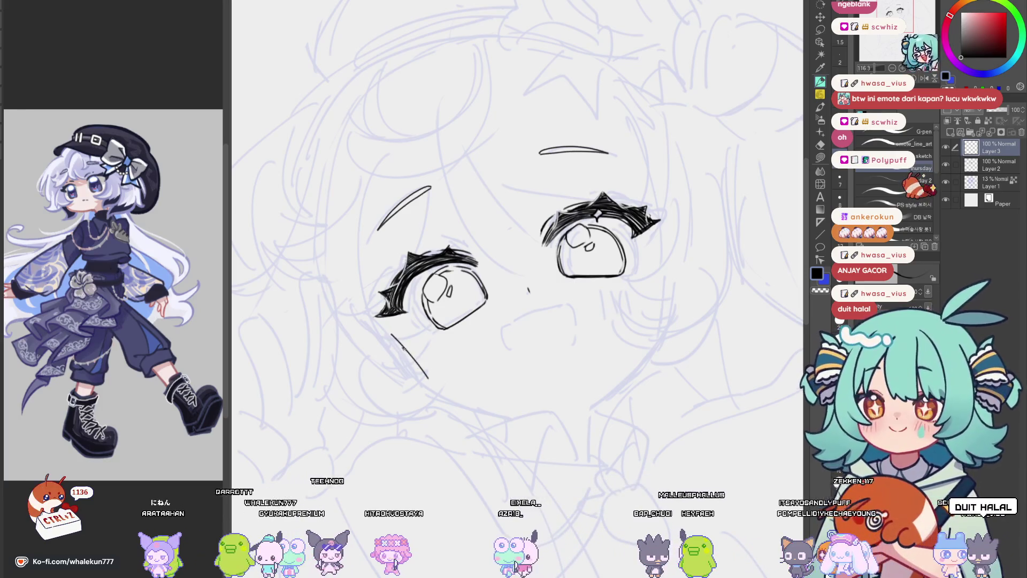
pyautogui.hotkey('ctrl', 'z')
pyautogui.hotkey('ctrl', 'z')
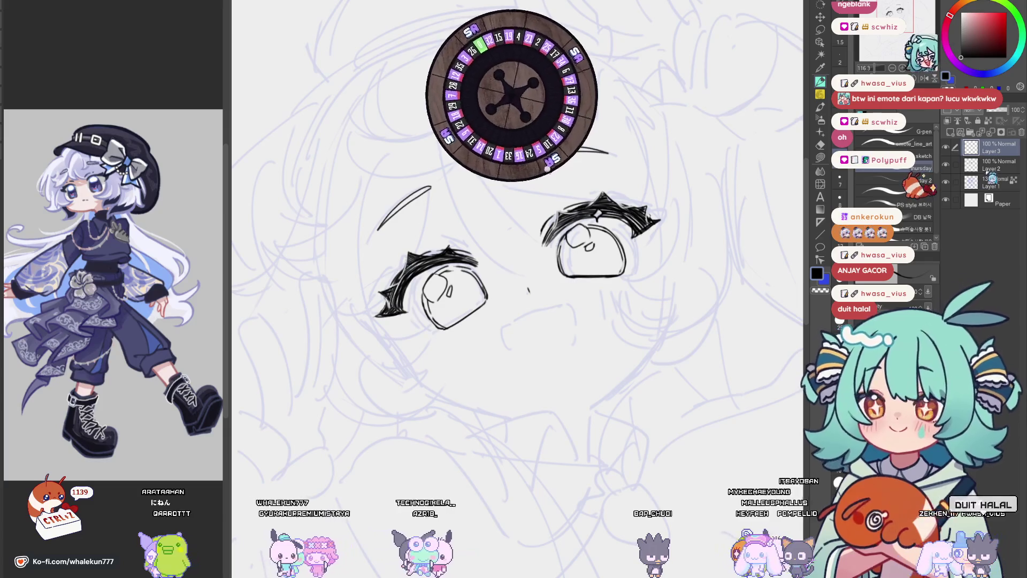
pyautogui.scroll(-3, 516, 491)
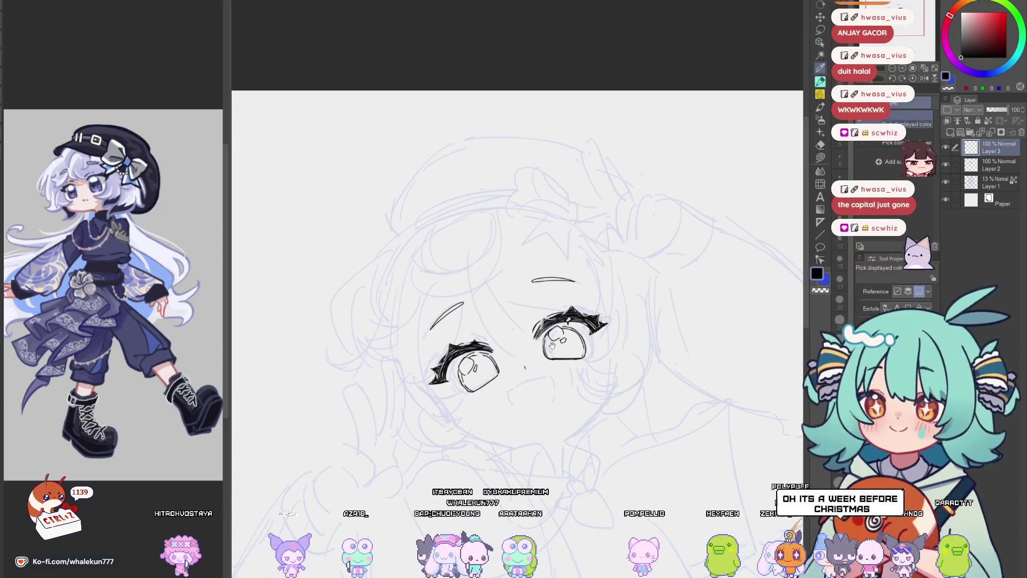
# Ink a hair strand curving down between the eyes and join it to the right eye.
pyautogui.moveTo(482, 321); pyautogui.dragTo(505, 249)
pyautogui.scroll(2, 570, 276)
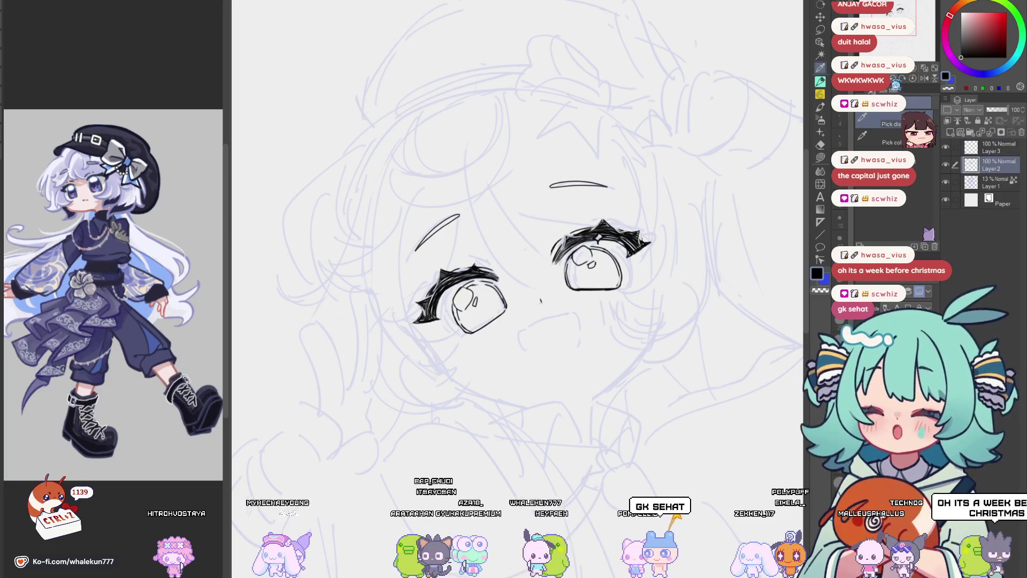
pyautogui.press('p')
pyautogui.moveTo(537, 370); pyautogui.dragTo(558, 408)
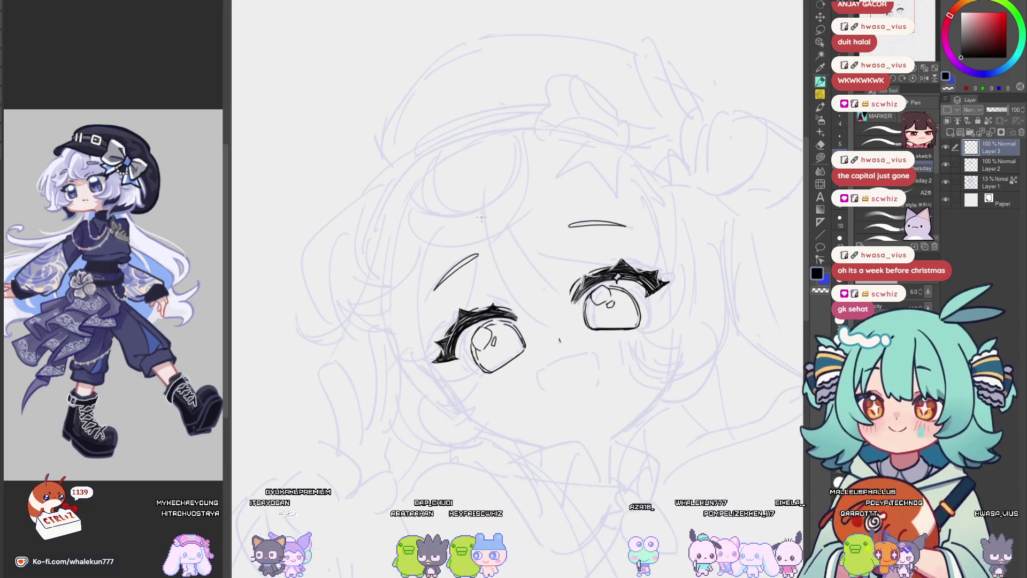
pyautogui.moveTo(483, 203); pyautogui.dragTo(566, 316)
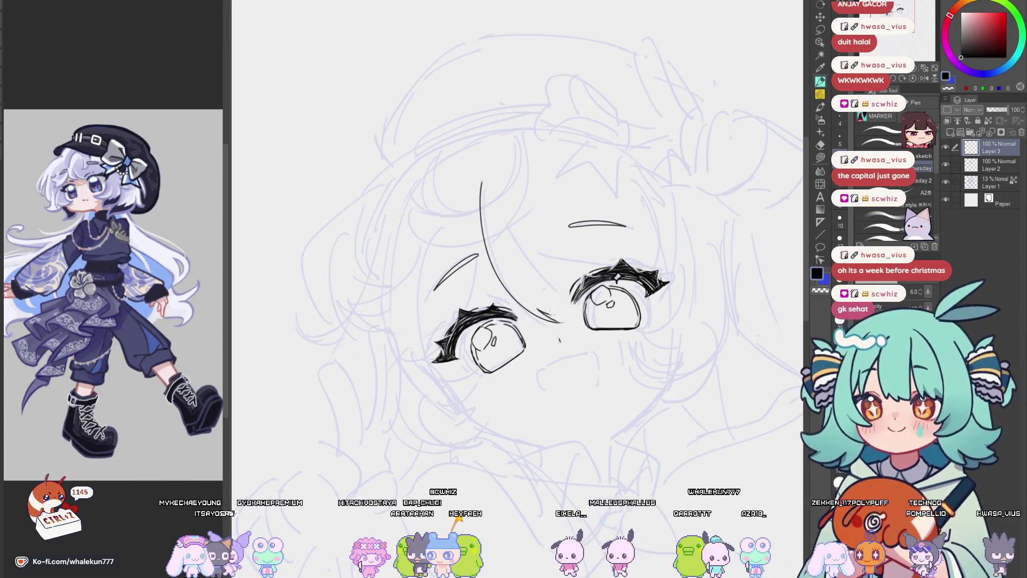
pyautogui.moveTo(538, 309); pyautogui.dragTo(586, 312)
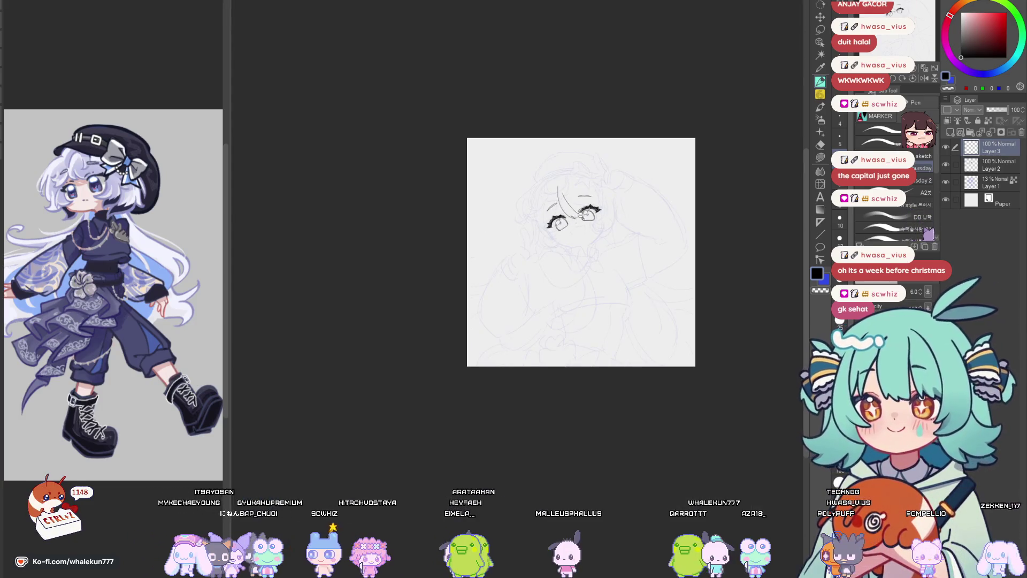
pyautogui.scroll(6, 539, 140)
# Try a second strand beside the first, undoing each attempt.
pyautogui.moveTo(441, 216)
pyautogui.mouseDown()
pyautogui.moveTo(543, 281)
pyautogui.moveTo(525, 278)
pyautogui.mouseUp()
pyautogui.hotkey('ctrl', 'z')
pyautogui.hotkey('ctrl', 'z')
pyautogui.moveTo(444, 217); pyautogui.dragTo(528, 285)
pyautogui.hotkey('ctrl', 'z')
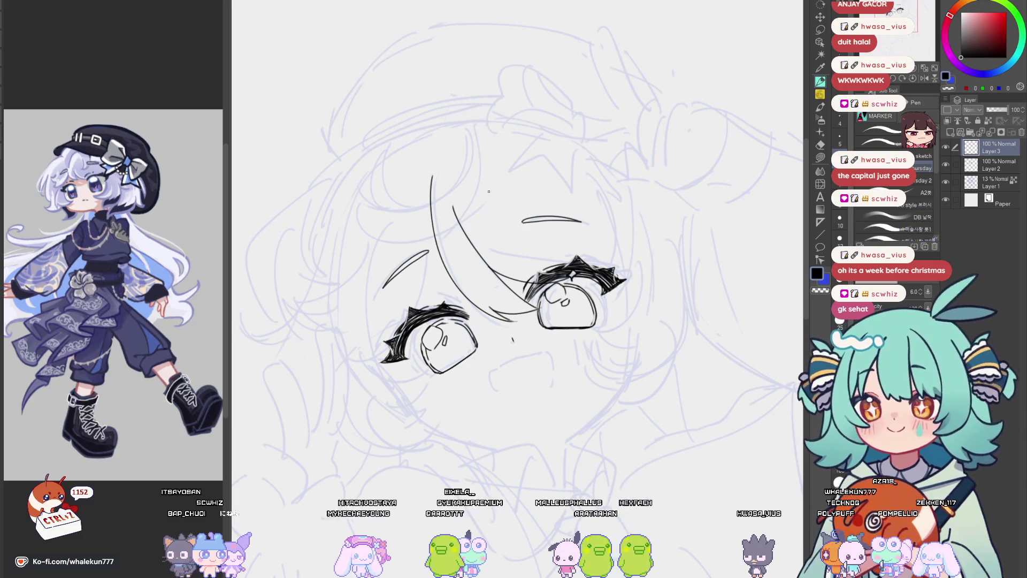
pyautogui.hotkey('ctrl', 'z')
# Ink a hair strand falling from the forehead to just above the right eye.
pyautogui.moveTo(471, 231); pyautogui.dragTo(536, 305)
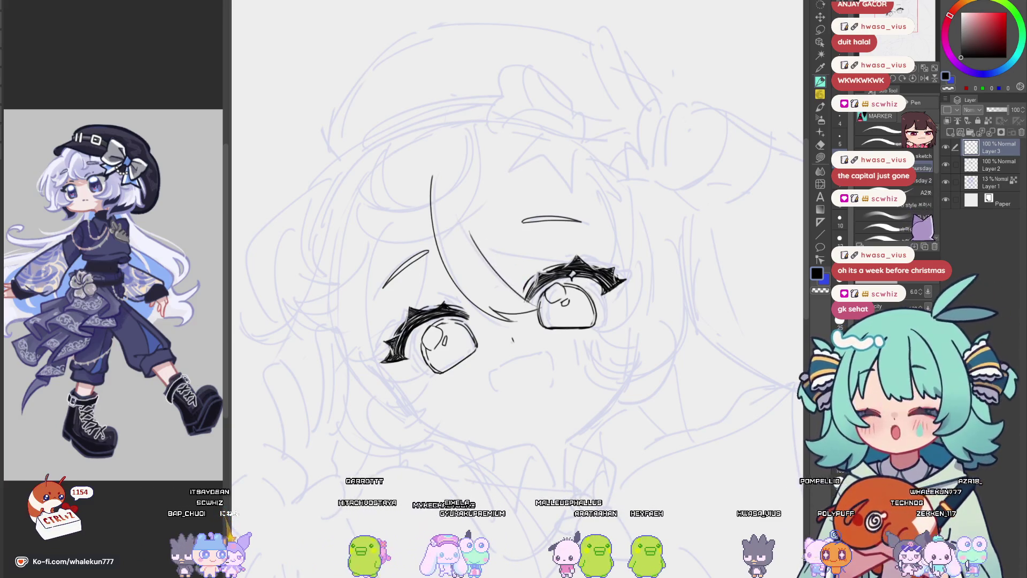
pyautogui.hotkey('ctrl', 'z')
pyautogui.moveTo(476, 248); pyautogui.dragTo(543, 307)
pyautogui.hotkey('ctrl', 'z')
pyautogui.moveTo(477, 248); pyautogui.dragTo(541, 308)
pyautogui.moveTo(484, 252); pyautogui.dragTo(578, 285)
pyautogui.hotkey('ctrl', 'z')
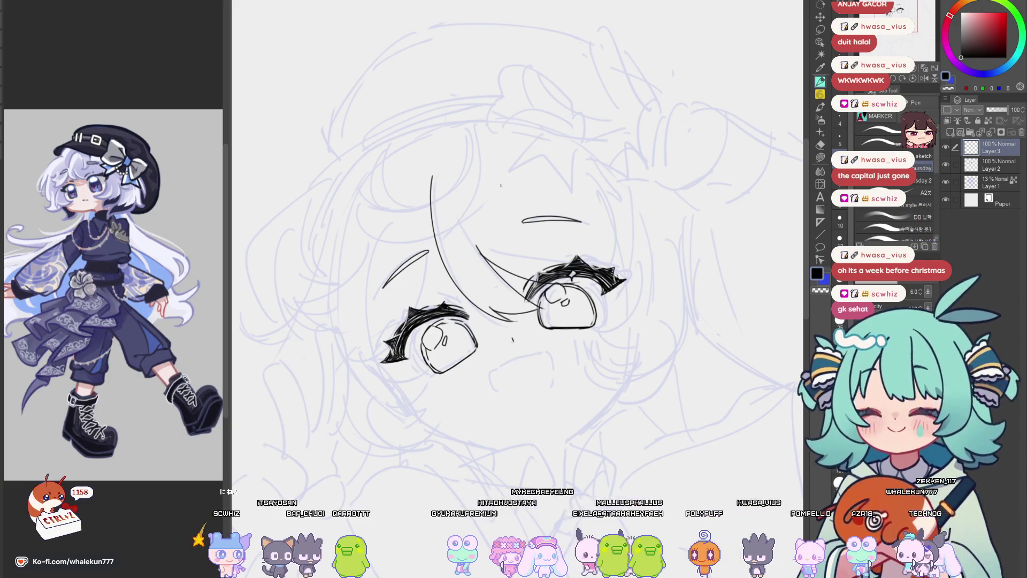
pyautogui.moveTo(500, 177); pyautogui.dragTo(549, 268)
pyautogui.hotkey('ctrl', 'z')
pyautogui.hotkey('ctrl', 'z')
pyautogui.moveTo(500, 170)
pyautogui.mouseDown()
pyautogui.moveTo(561, 273)
pyautogui.moveTo(545, 260)
pyautogui.mouseUp()
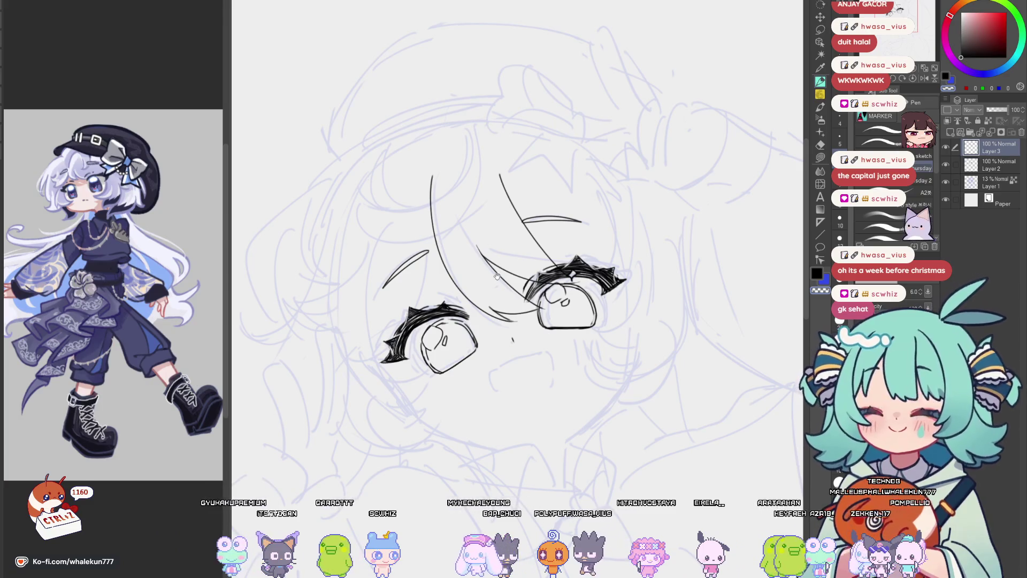
# Try a strand down toward the left eye, undo it, and pan to review.
pyautogui.moveTo(497, 276); pyautogui.dragTo(519, 327)
pyautogui.moveTo(468, 267)
pyautogui.mouseDown()
pyautogui.moveTo(482, 301)
pyautogui.moveTo(441, 174)
pyautogui.mouseUp()
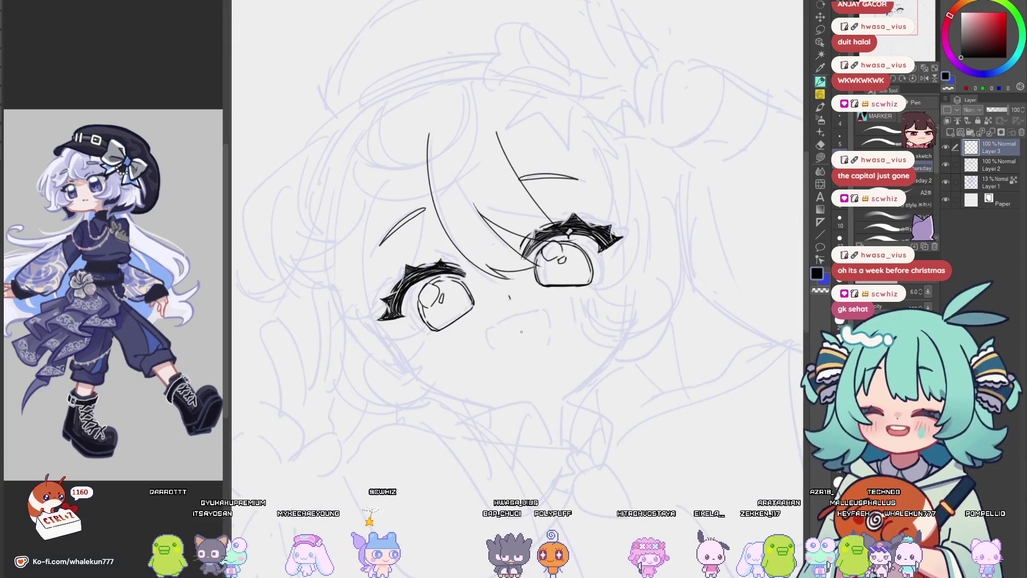
pyautogui.moveTo(521, 333); pyautogui.dragTo(585, 323)
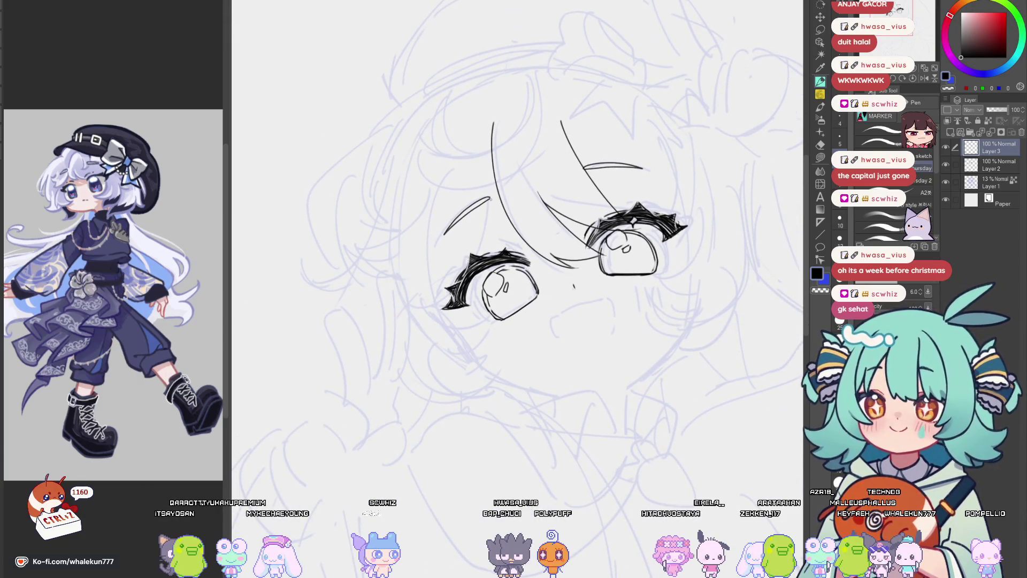
pyautogui.moveTo(499, 172)
pyautogui.mouseDown()
pyautogui.moveTo(438, 308)
pyautogui.moveTo(441, 363)
pyautogui.mouseUp()
pyautogui.hotkey('ctrl', 'z')
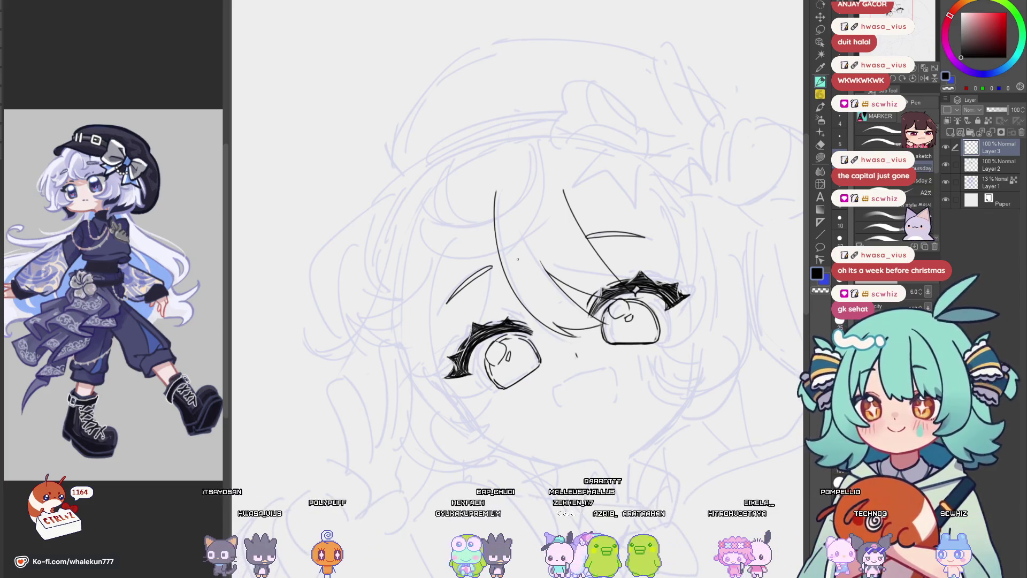
pyautogui.moveTo(518, 259)
pyautogui.mouseDown()
pyautogui.moveTo(577, 268)
pyautogui.moveTo(559, 257)
pyautogui.mouseUp()
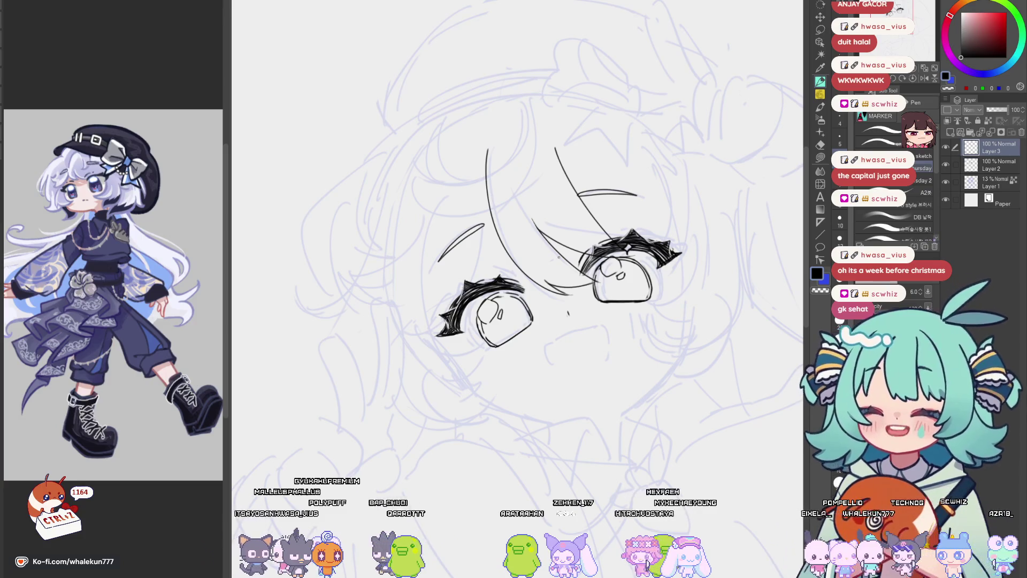
pyautogui.moveTo(474, 257)
pyautogui.mouseDown()
pyautogui.moveTo(511, 267)
pyautogui.moveTo(508, 332)
pyautogui.mouseUp()
pyautogui.moveTo(674, 301)
pyautogui.mouseDown()
pyautogui.moveTo(600, 326)
pyautogui.moveTo(583, 282)
pyautogui.mouseUp()
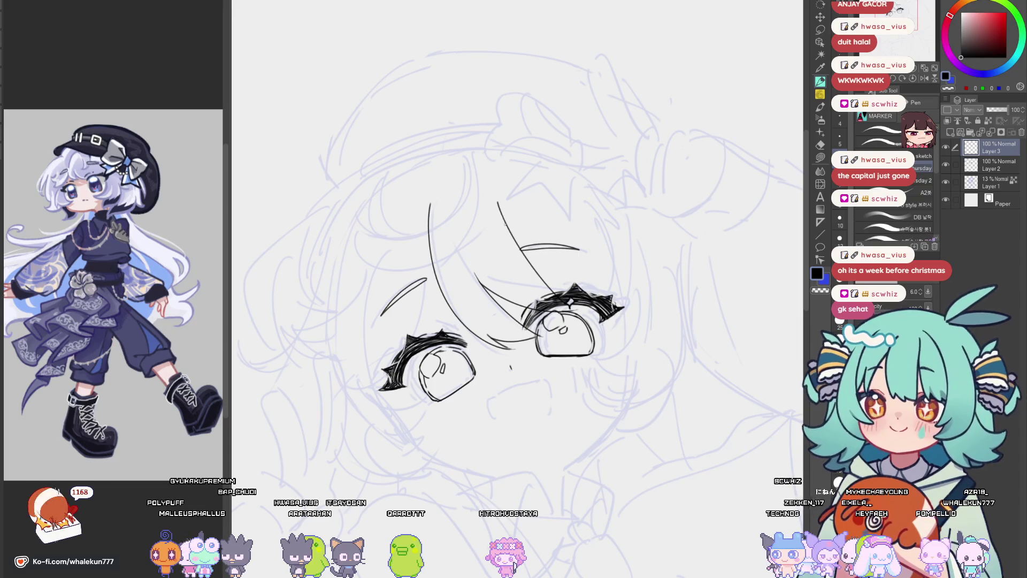
pyautogui.scroll(-5, 578, 172)
# Switch back to the face document and flip the canvas to check the eyes and fringe.
pyautogui.scroll(3, 577, 172)
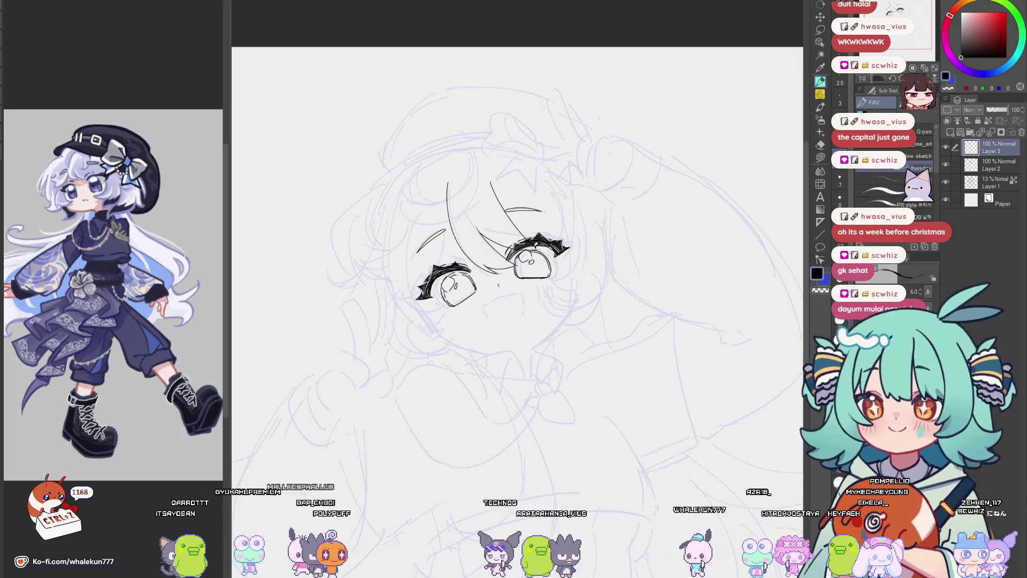
pyautogui.scroll(3, 457, 203)
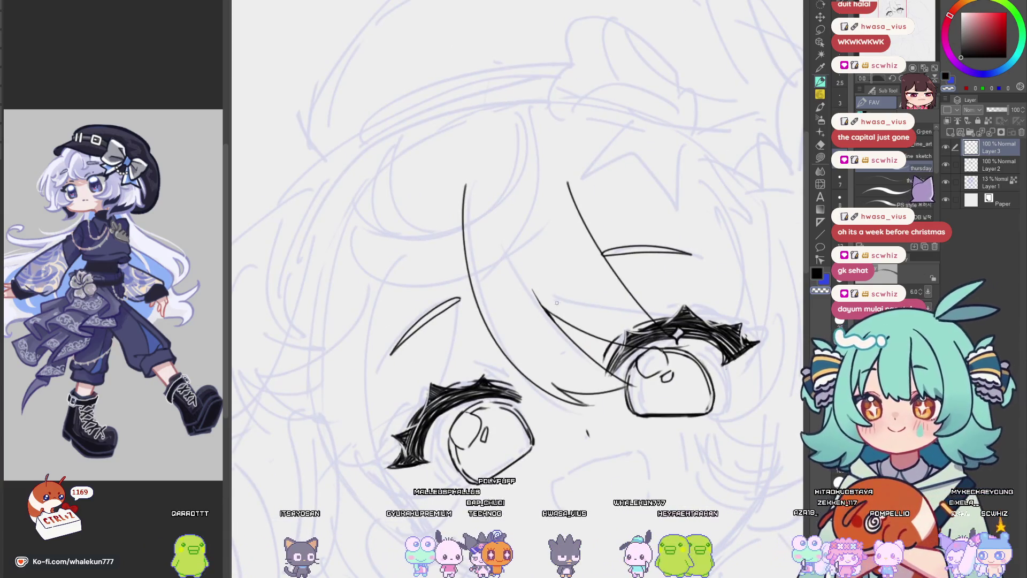
pyautogui.scroll(-2, 554, 273)
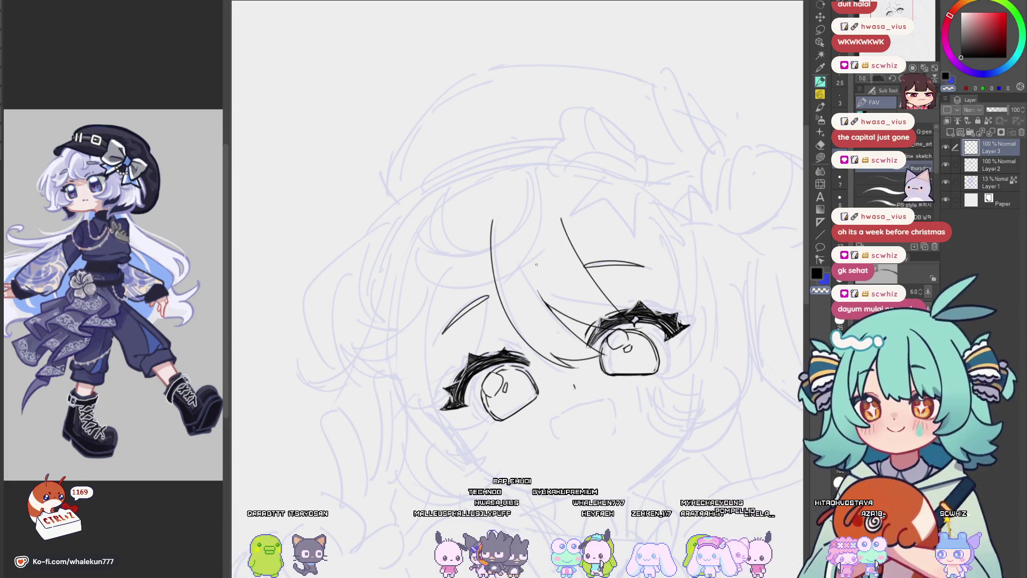
pyautogui.scroll(2, 537, 264)
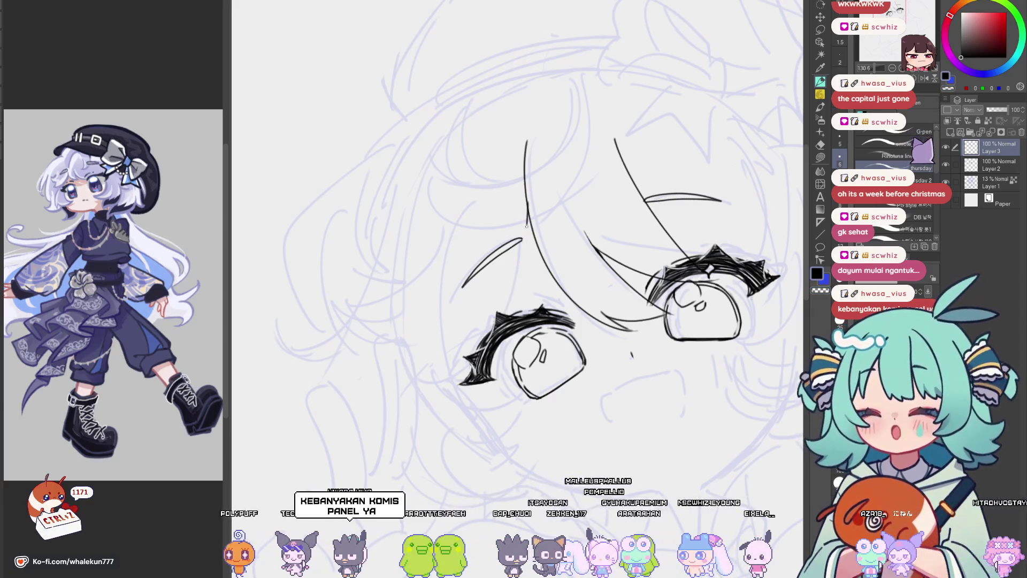
pyautogui.hotkey('ctrl', 'Tab')
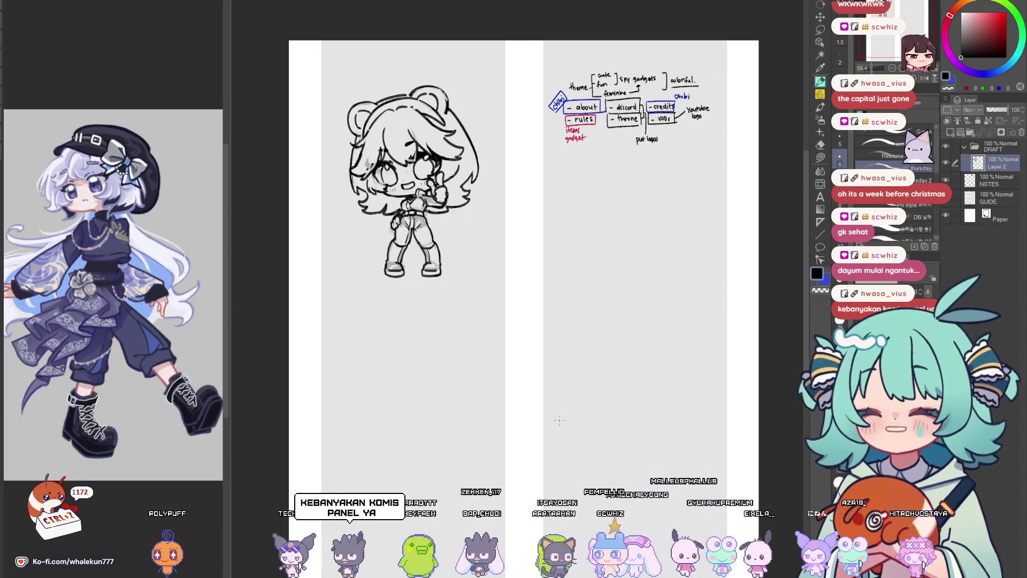
pyautogui.hotkey('ctrl', 'Tab')
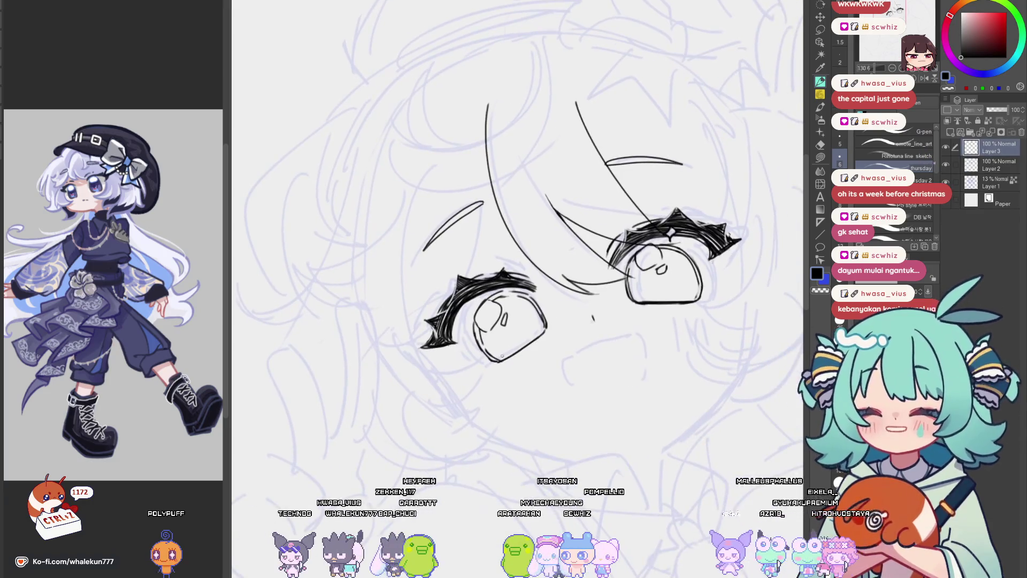
pyautogui.press('h')
pyautogui.press('h')
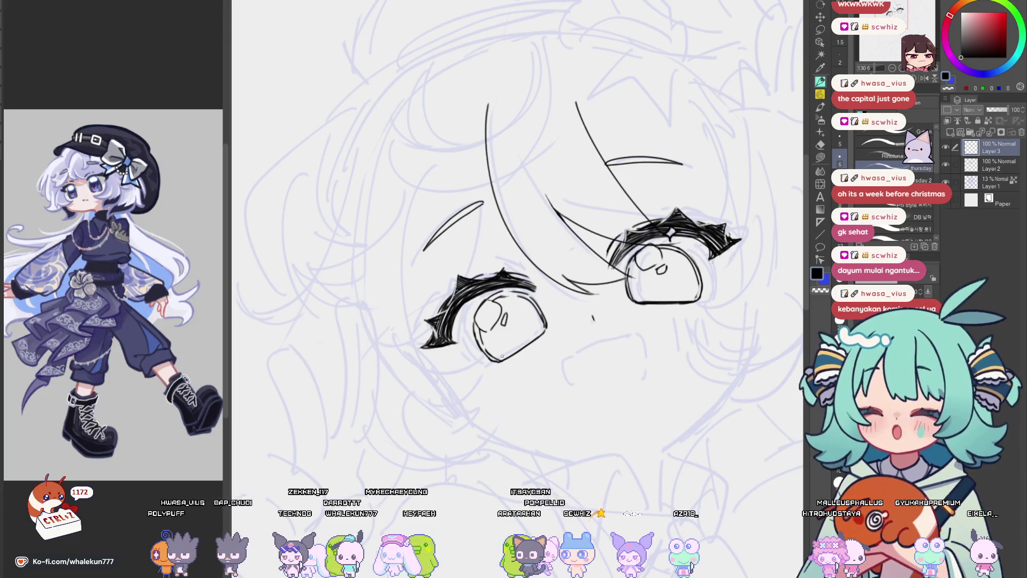
pyautogui.moveTo(502, 356)
pyautogui.mouseDown()
pyautogui.moveTo(418, 255)
pyautogui.moveTo(497, 414)
pyautogui.mouseUp()
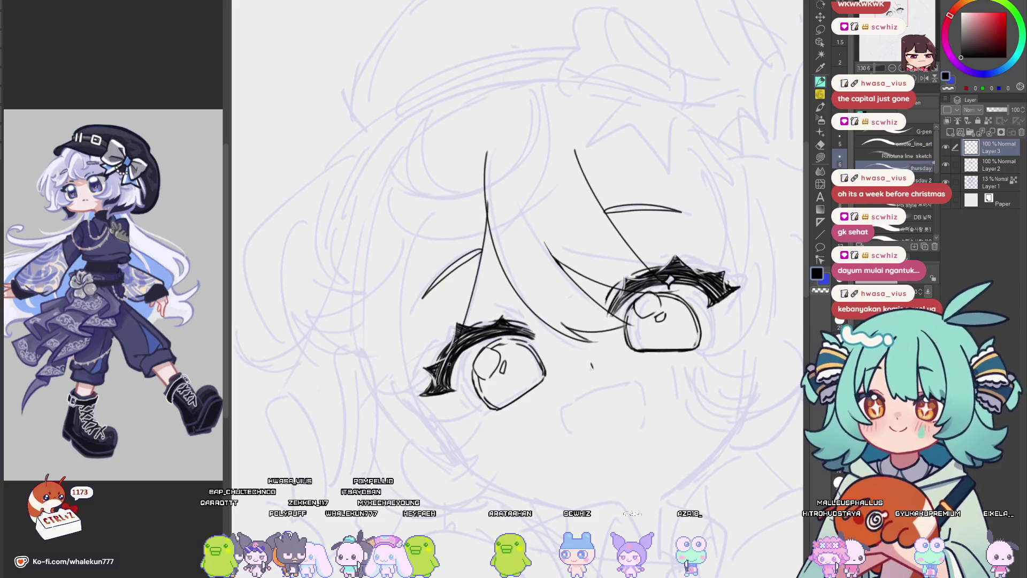
pyautogui.scroll(-3, 472, 244)
pyautogui.press('h')
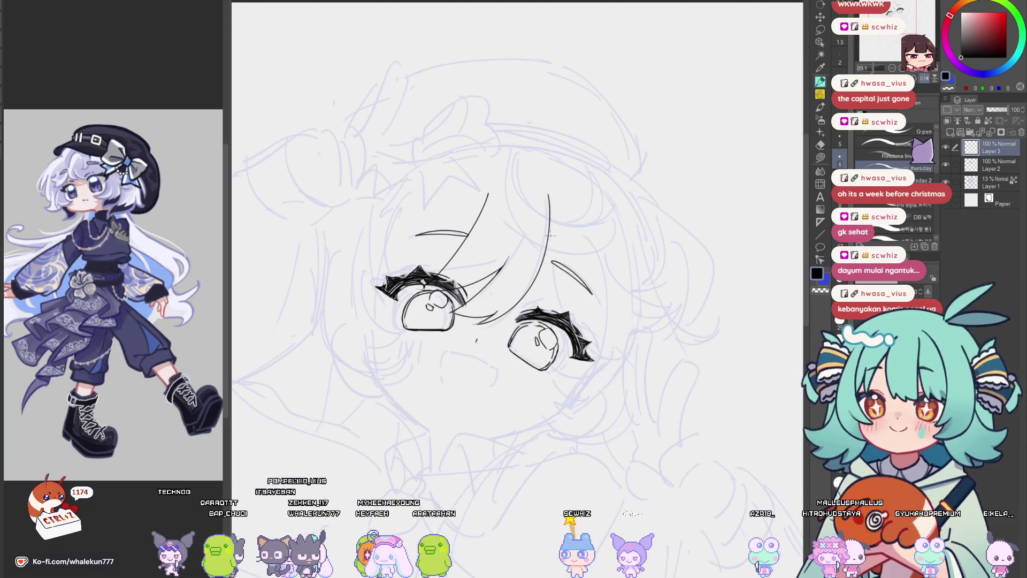
# Redraw a short hair strand down beside the eye and add a small lash stroke.
pyautogui.moveTo(550, 224)
pyautogui.mouseDown()
pyautogui.moveTo(563, 315)
pyautogui.moveTo(556, 233)
pyautogui.mouseUp()
pyautogui.hotkey('ctrl', 'z')
pyautogui.press('h')
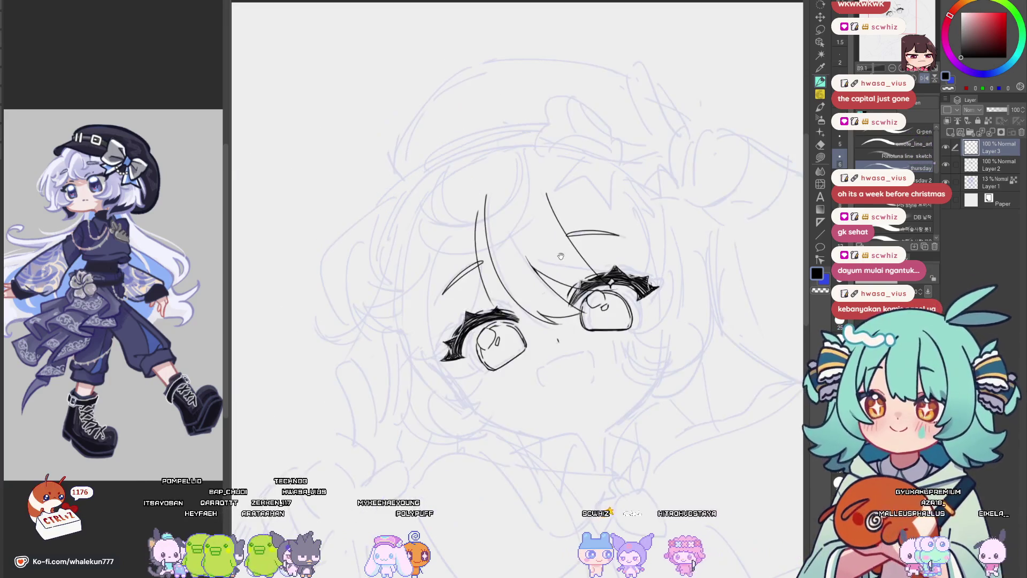
pyautogui.moveTo(459, 258); pyautogui.dragTo(446, 323)
pyautogui.hotkey('ctrl', 'z')
pyautogui.moveTo(459, 256); pyautogui.dragTo(453, 300)
pyautogui.hotkey('ctrl', 'z')
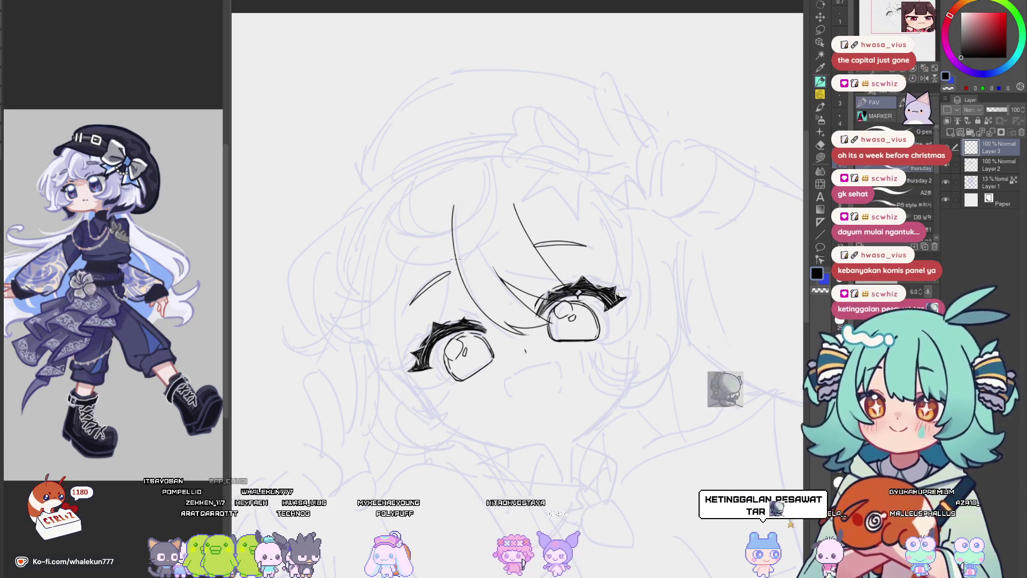
pyautogui.hotkey('ctrl', 'z')
pyautogui.moveTo(454, 255); pyautogui.dragTo(449, 320)
pyautogui.moveTo(420, 370); pyautogui.dragTo(398, 384)
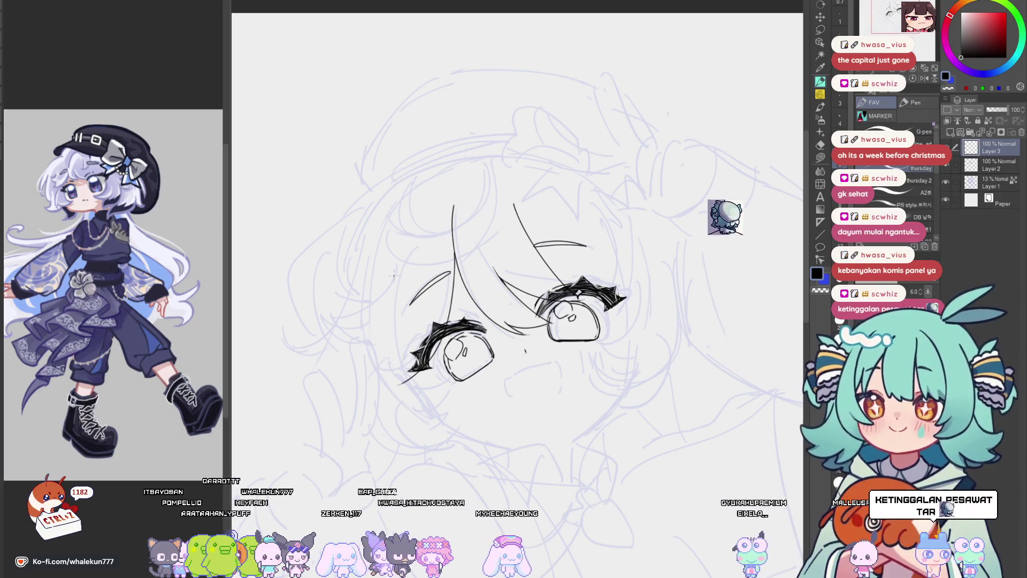
# Draw long curved hair strands on the left and right of the face, checking in mirror view.
pyautogui.moveTo(396, 266)
pyautogui.mouseDown()
pyautogui.moveTo(390, 325)
pyautogui.moveTo(361, 358)
pyautogui.moveTo(384, 356)
pyautogui.mouseUp()
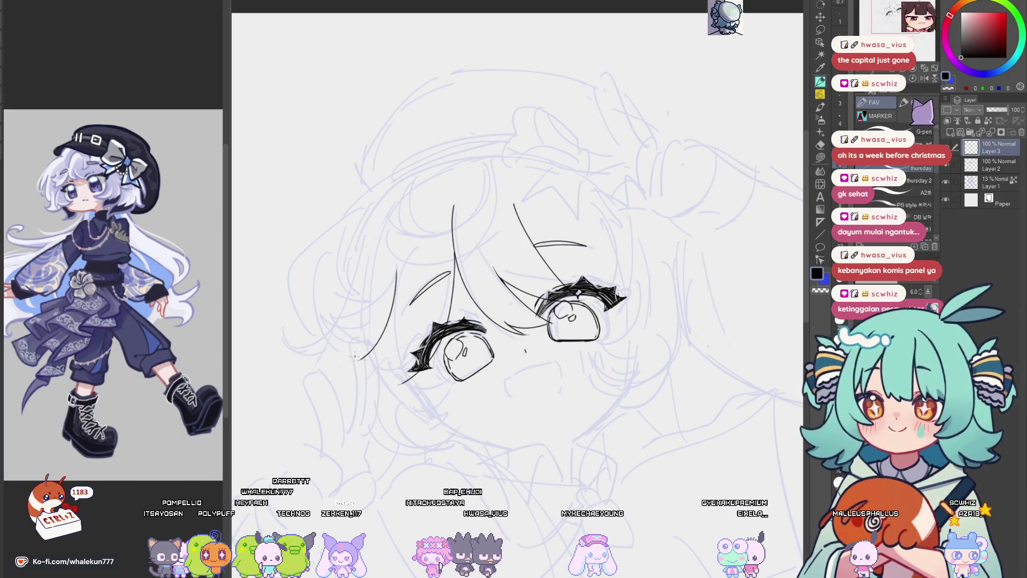
pyautogui.press('h')
pyautogui.press('h')
pyautogui.press('h')
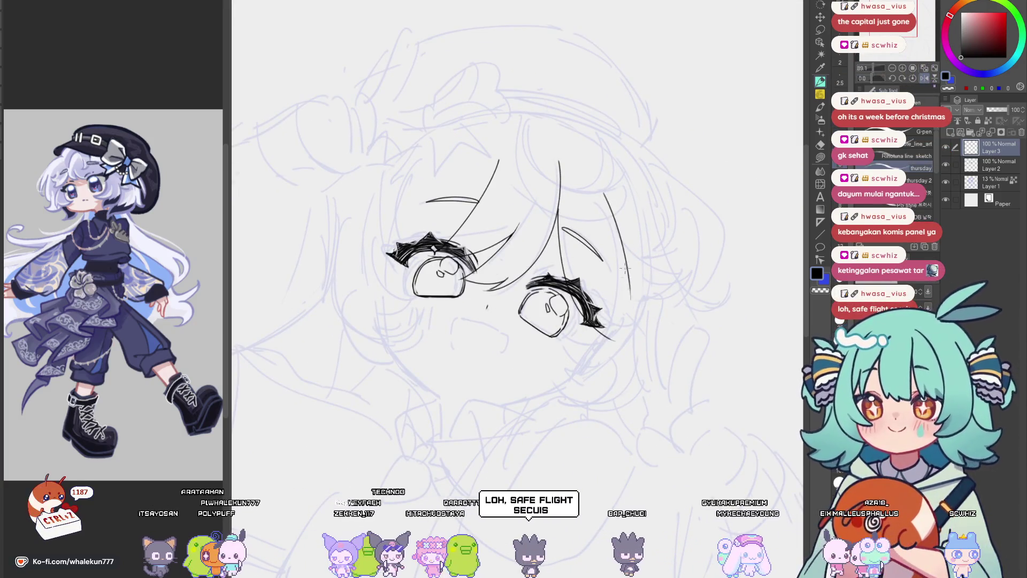
pyautogui.moveTo(599, 193); pyautogui.dragTo(615, 305)
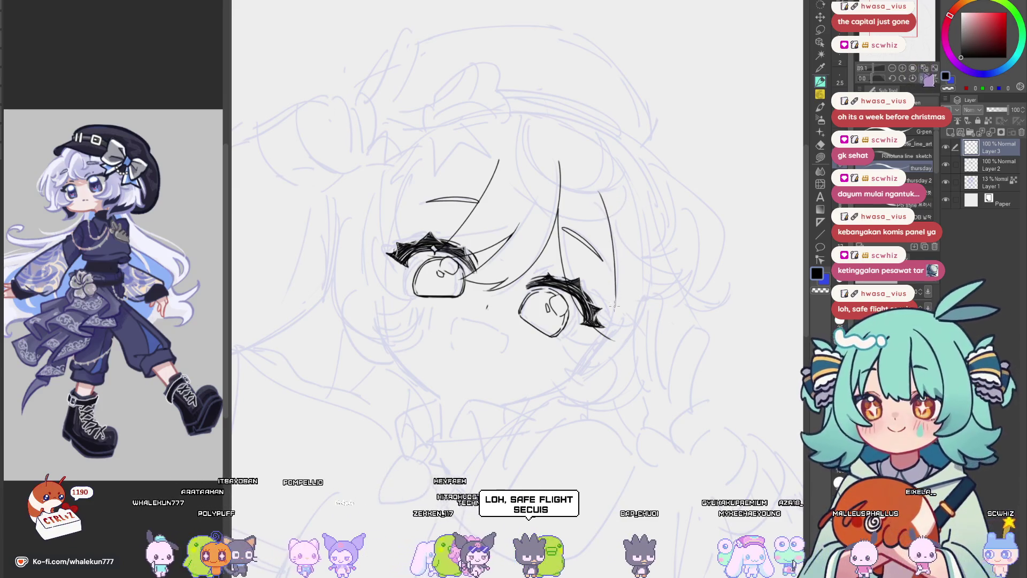
pyautogui.press('h')
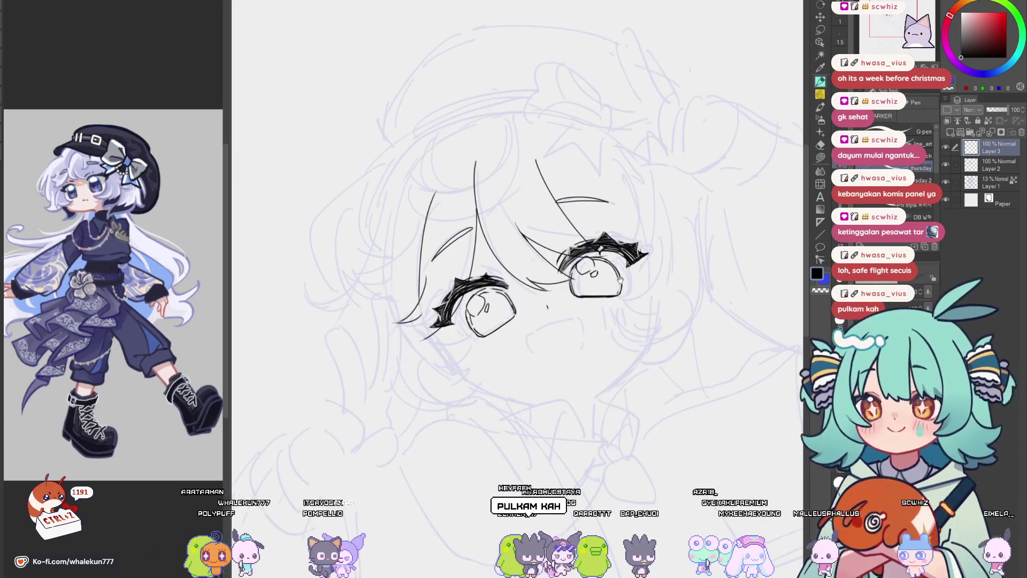
pyautogui.scroll(2, 466, 308)
# Try a short curve on the lower-left hair, undoing it to reshape.
pyautogui.moveTo(434, 315)
pyautogui.mouseDown()
pyautogui.moveTo(403, 343)
pyautogui.moveTo(414, 341)
pyautogui.mouseUp()
pyautogui.hotkey('ctrl', 'z')
pyautogui.hotkey('ctrl', 'z')
pyautogui.moveTo(436, 300)
pyautogui.mouseDown()
pyautogui.moveTo(407, 337)
pyautogui.moveTo(410, 366)
pyautogui.moveTo(449, 354)
pyautogui.mouseUp()
pyautogui.hotkey('ctrl', 'z')
pyautogui.hotkey('ctrl', 'z')
pyautogui.hotkey('ctrl', 'z')
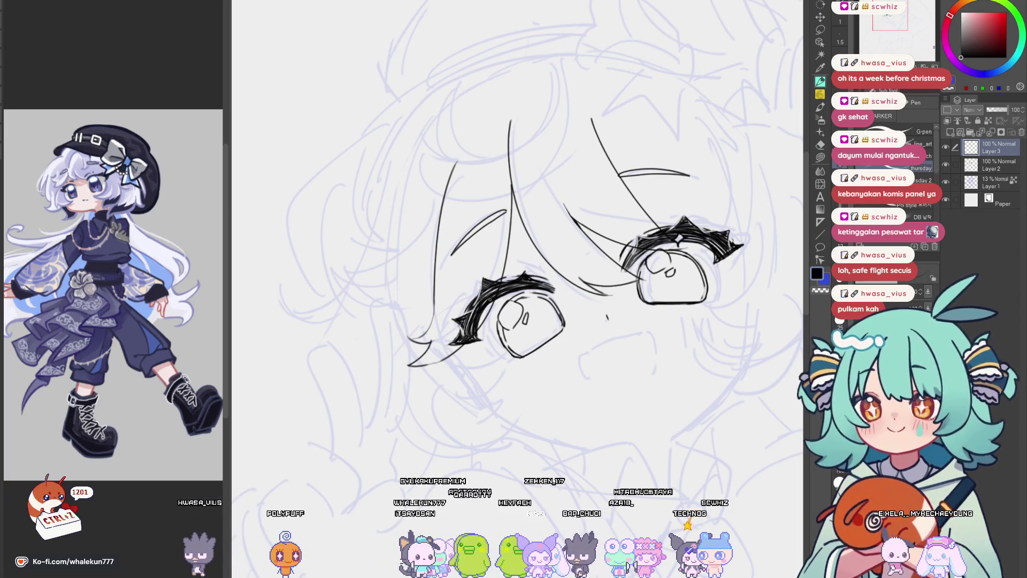
# Redraw the vertical hair strand and the long lower-left strand down the cheek.
pyautogui.moveTo(514, 289); pyautogui.dragTo(466, 315)
pyautogui.moveTo(458, 211); pyautogui.dragTo(457, 313)
pyautogui.hotkey('ctrl', 'z')
pyautogui.moveTo(451, 273); pyautogui.dragTo(449, 285)
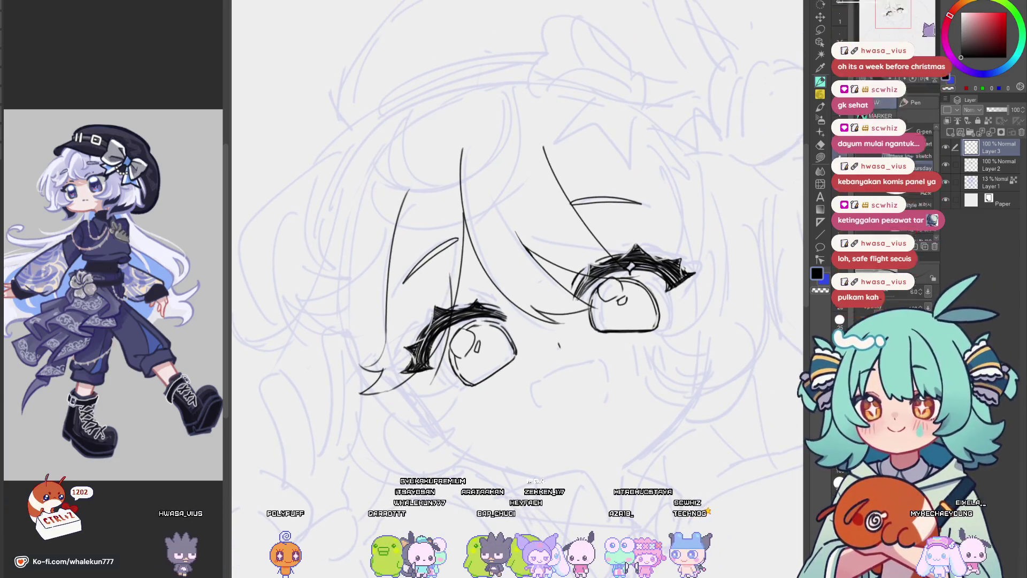
pyautogui.moveTo(454, 325); pyautogui.dragTo(431, 387)
pyautogui.hotkey('ctrl', 'z')
pyautogui.moveTo(455, 324); pyautogui.dragTo(431, 389)
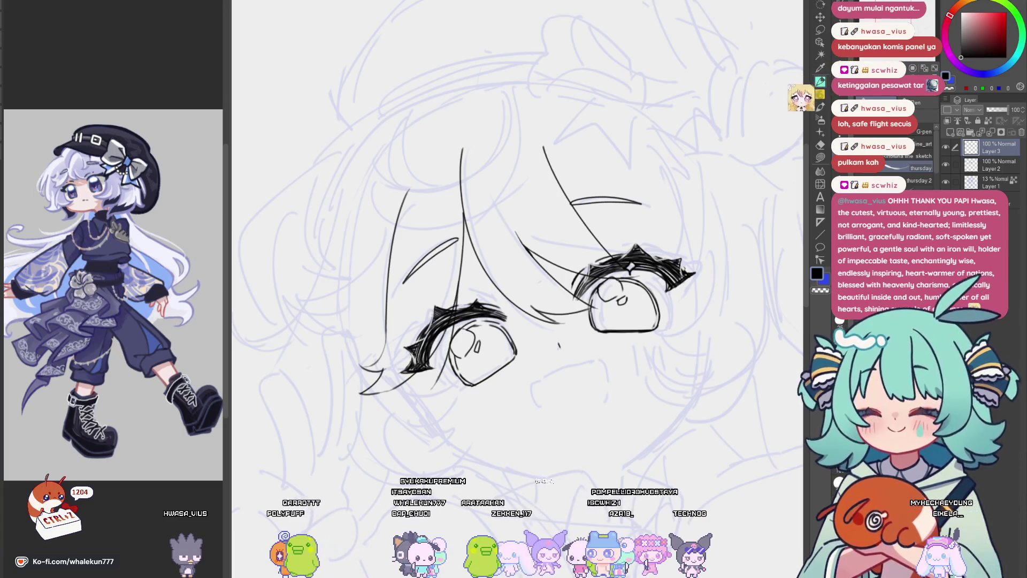
pyautogui.press('e')
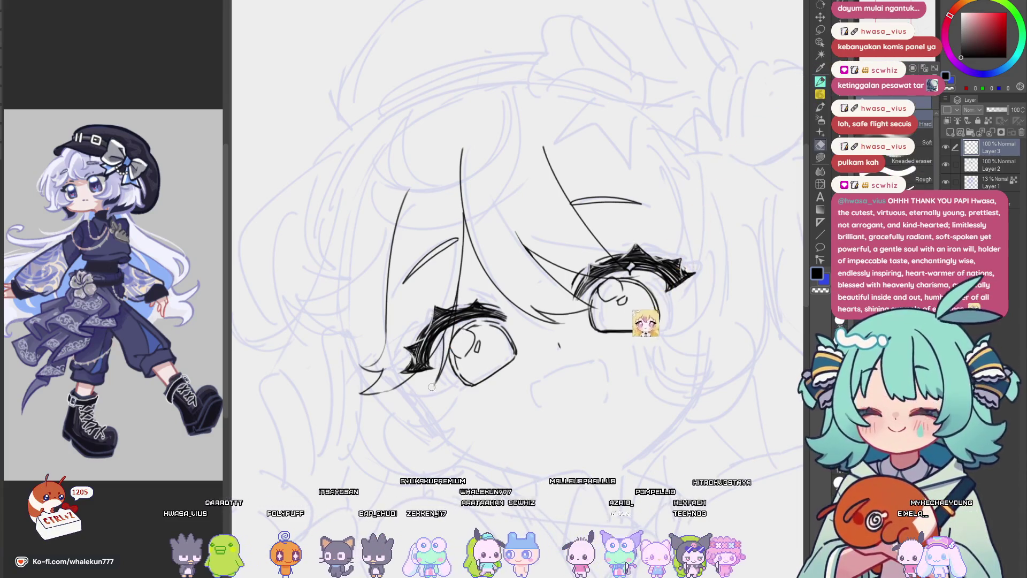
pyautogui.press('p')
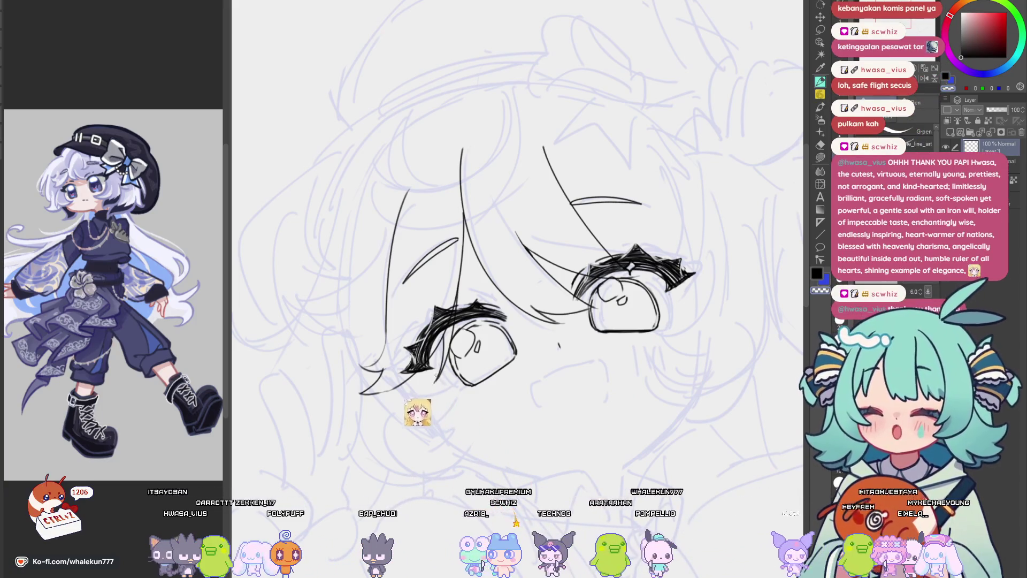
# Clean up with a size-10 eraser, then thicken the vertical hair line with a 6.0 pen.
pyautogui.moveTo(445, 326); pyautogui.dragTo(442, 367)
pyautogui.press('e')
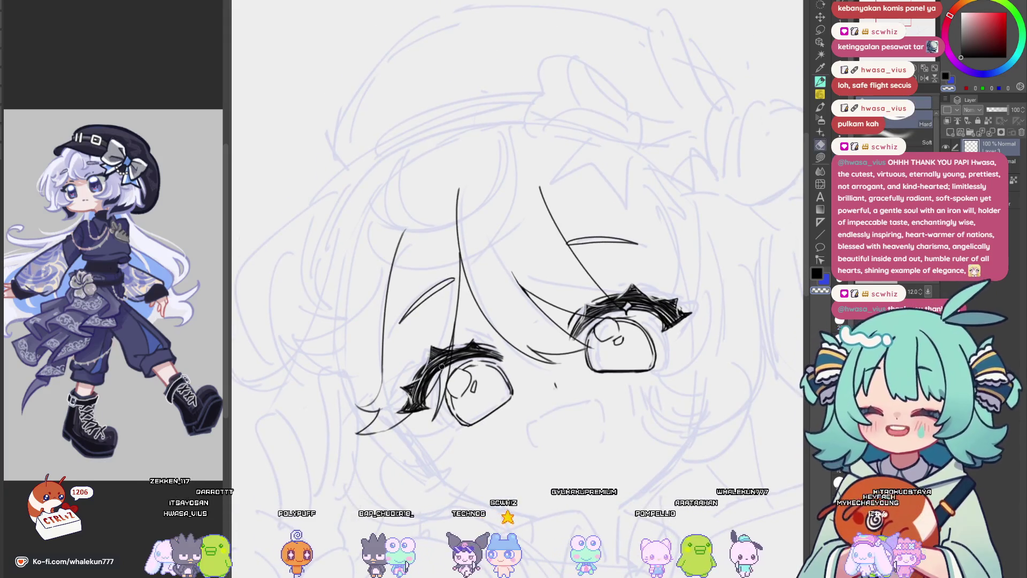
pyautogui.press('[')
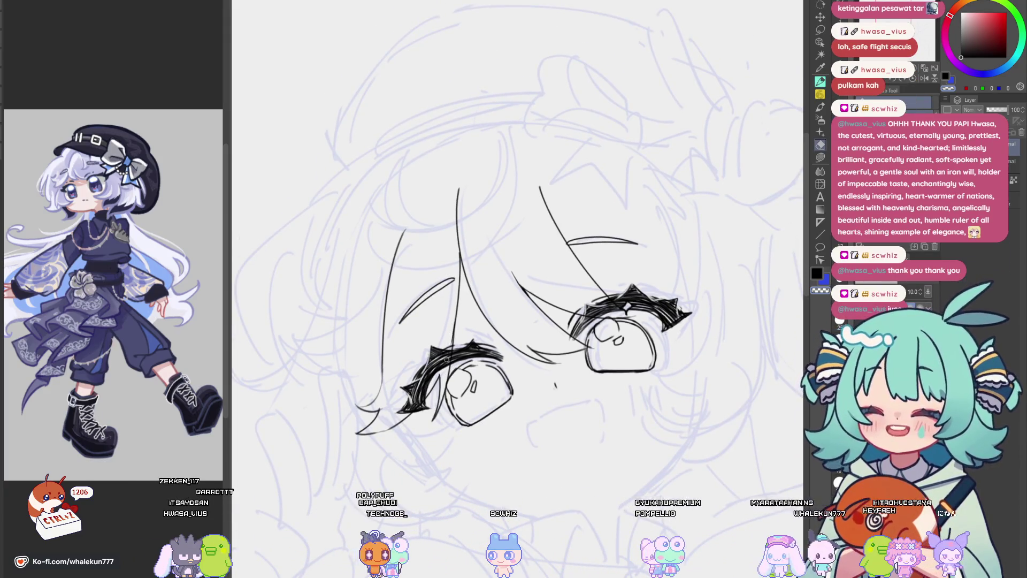
pyautogui.press('p')
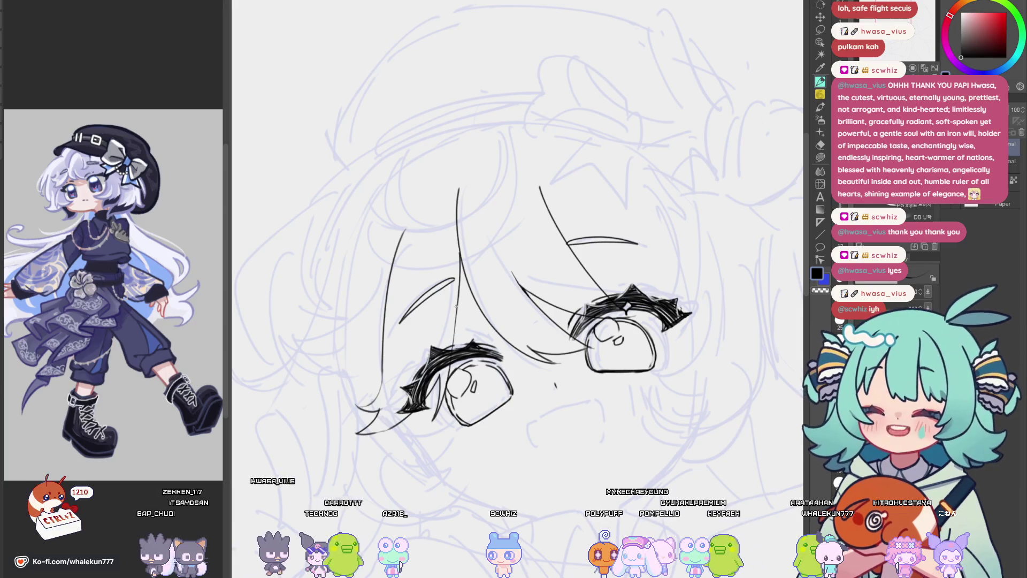
pyautogui.moveTo(462, 272); pyautogui.dragTo(454, 352)
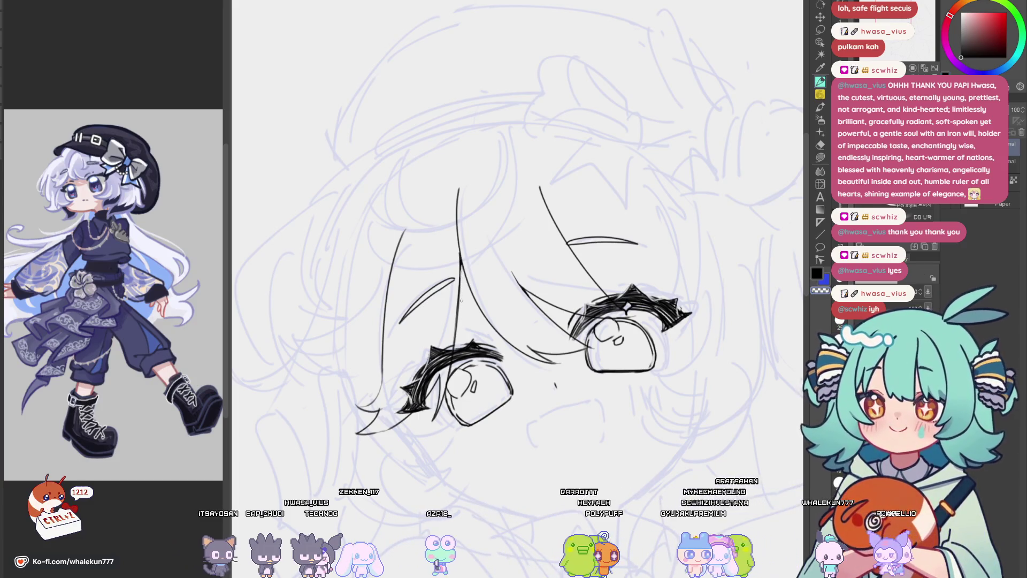
pyautogui.moveTo(465, 262); pyautogui.dragTo(469, 330)
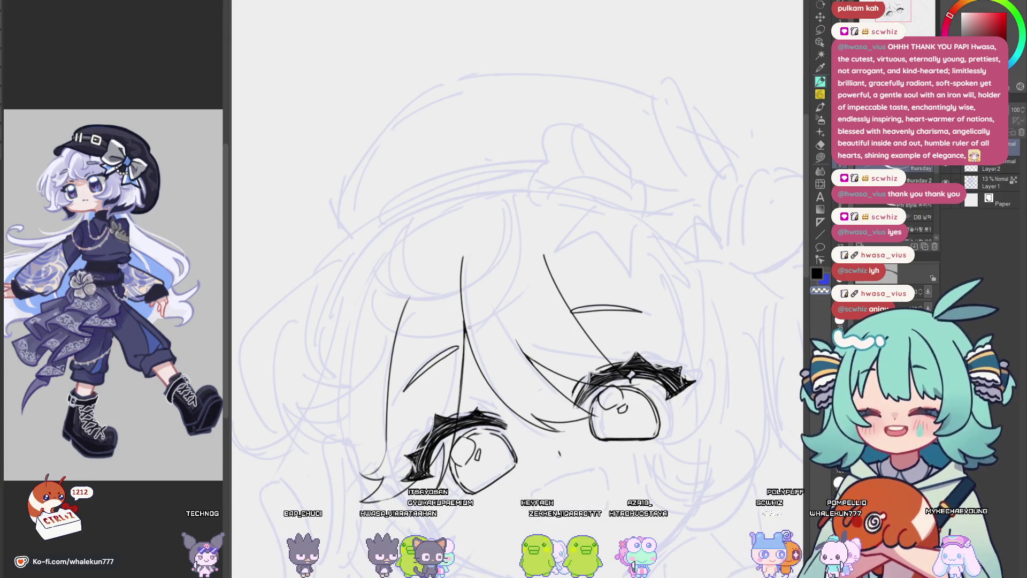
# Draw a curved strand beneath the left eye, then mirror the canvas and zoom out to review.
pyautogui.scroll(-3, 470, 327)
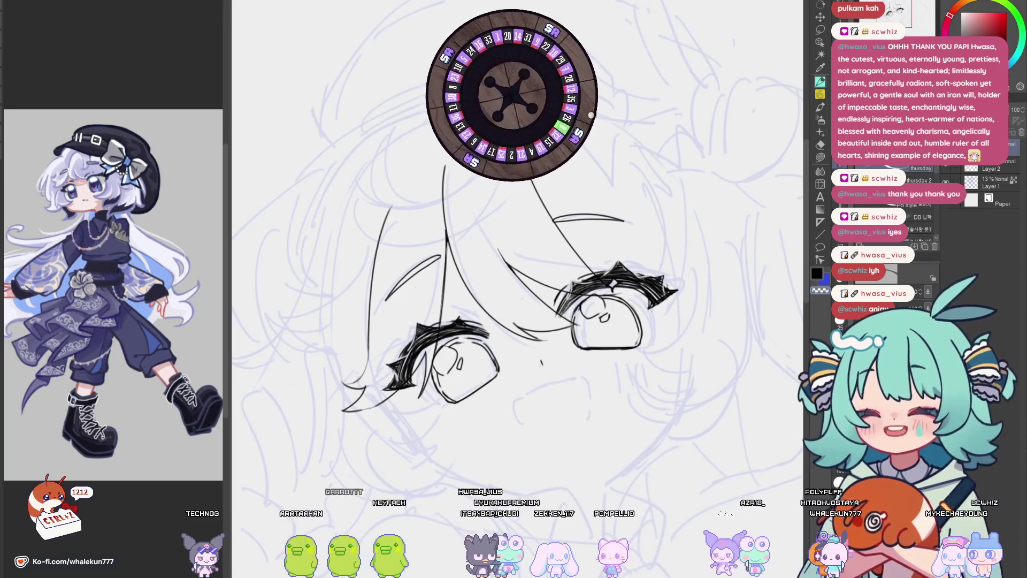
pyautogui.moveTo(556, 394)
pyautogui.mouseDown()
pyautogui.moveTo(551, 346)
pyautogui.moveTo(562, 325)
pyautogui.mouseUp()
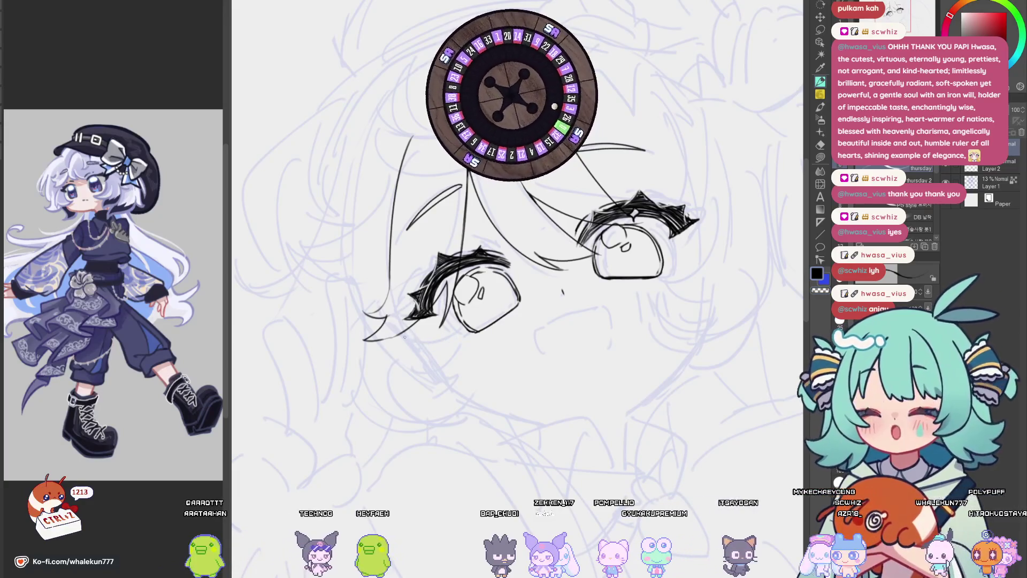
pyautogui.moveTo(407, 341); pyautogui.dragTo(460, 332)
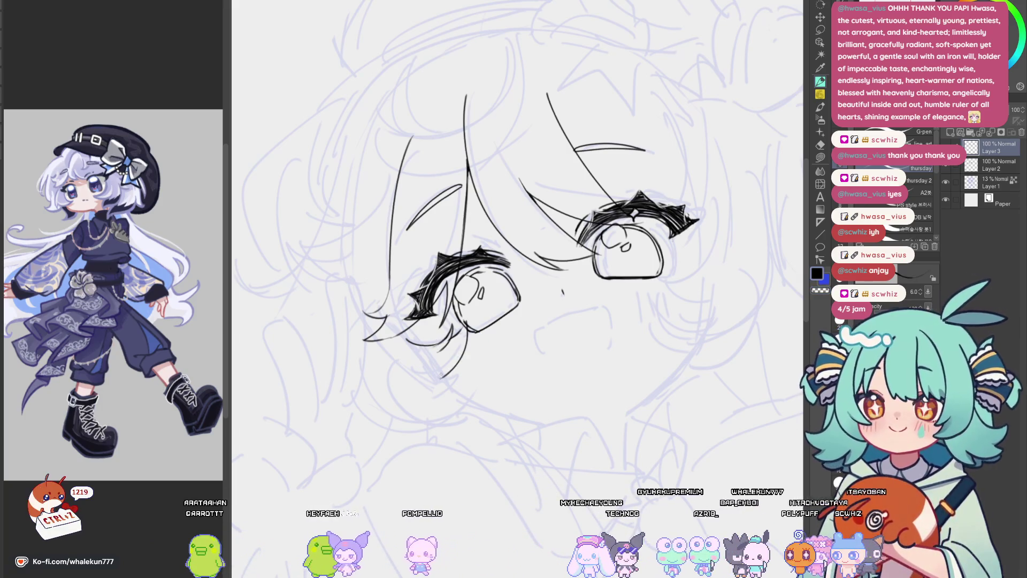
pyautogui.press('h')
pyautogui.press('h')
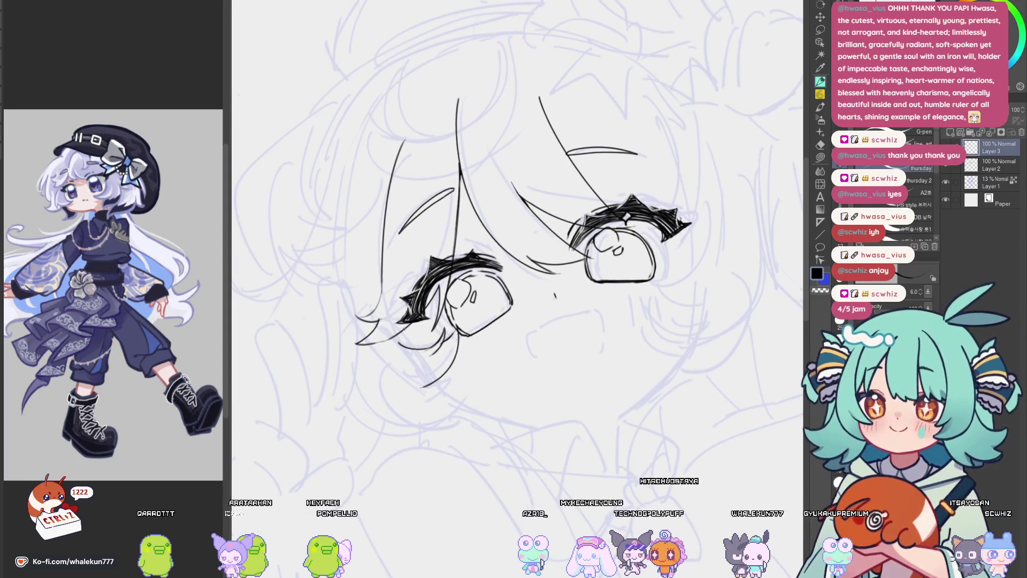
pyautogui.scroll(-5, 421, 327)
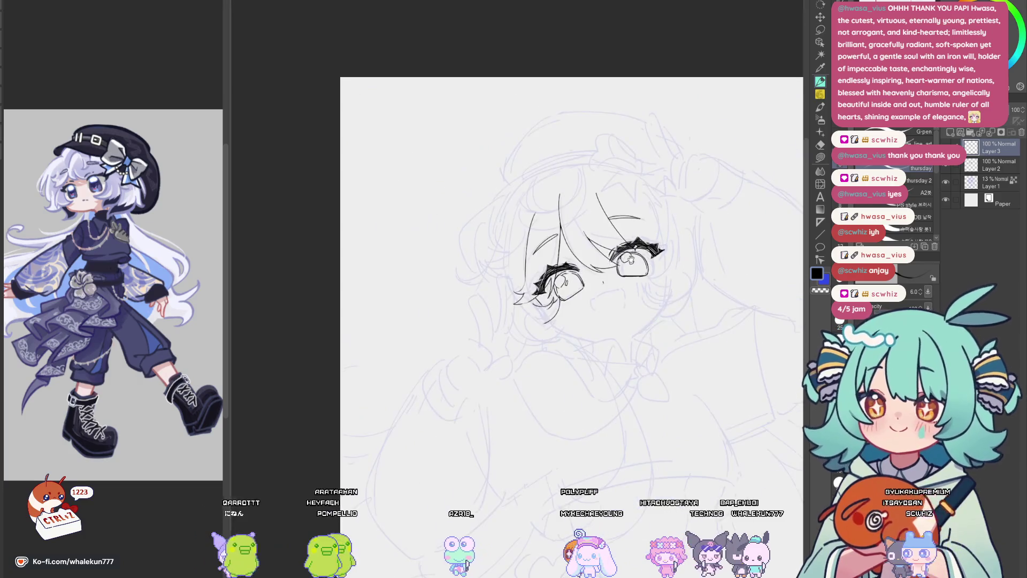